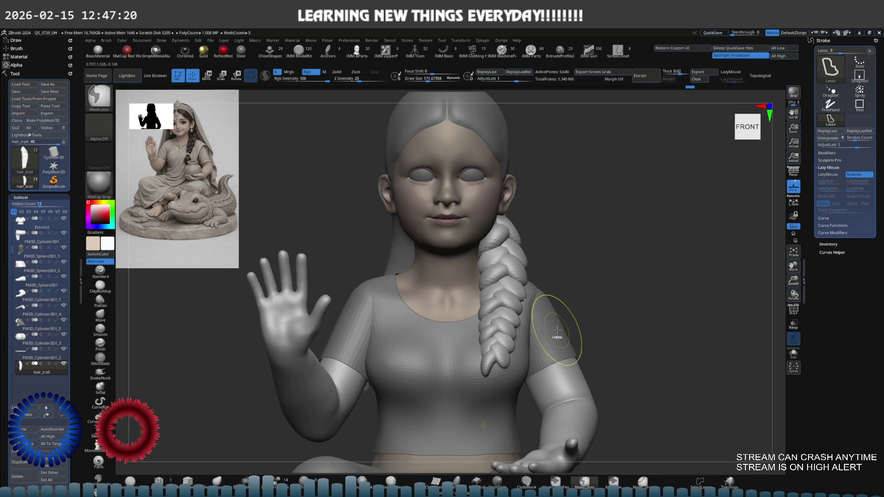
Step: Zoom in on the torso and return to sculpting with the Move brush
key(e)
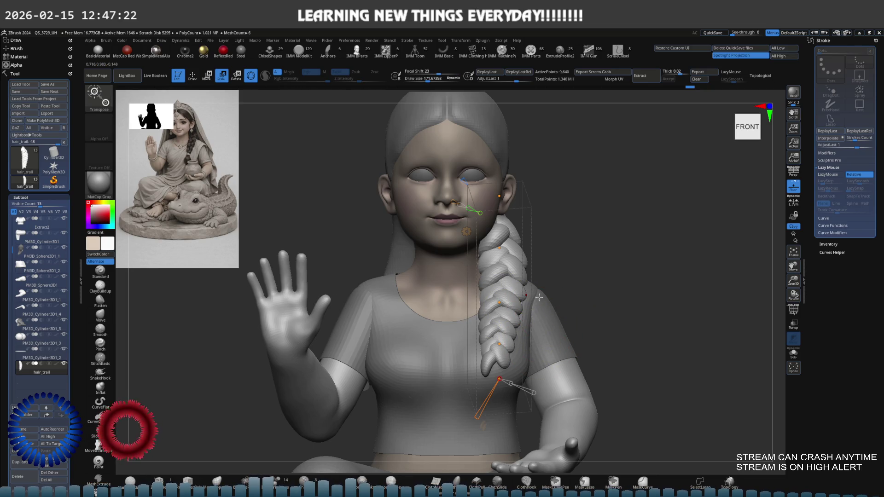
key(q)
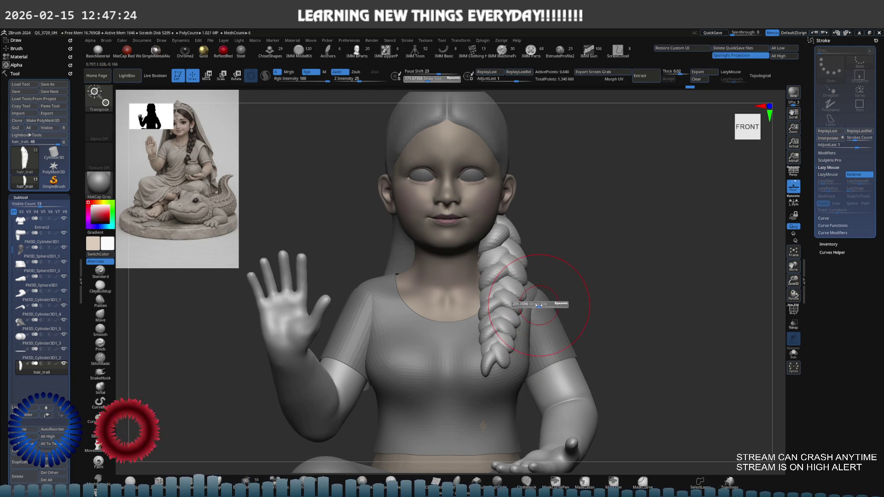
mouse_move(535, 304)
ctrl+right_down()
mouse_move(494, 277)
mouse_move(500, 270)
mouse_move(510, 285)
ctrl+right_up()
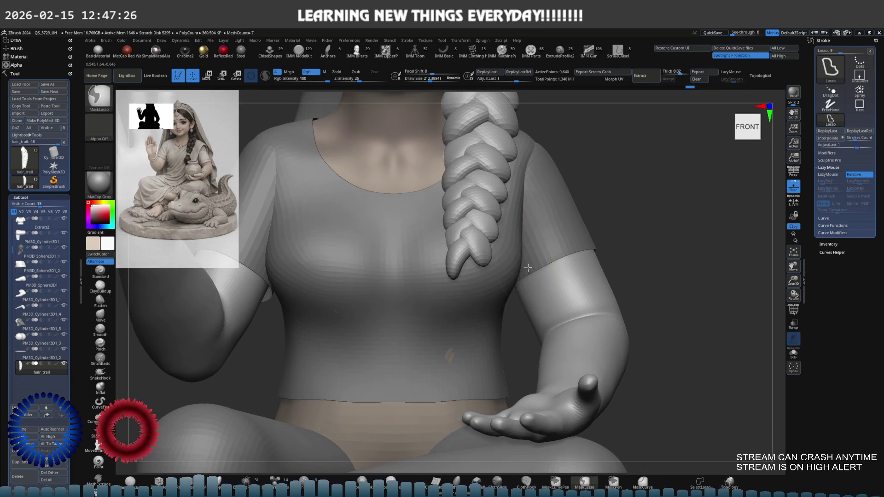
key(w)
key(s)
key(q)
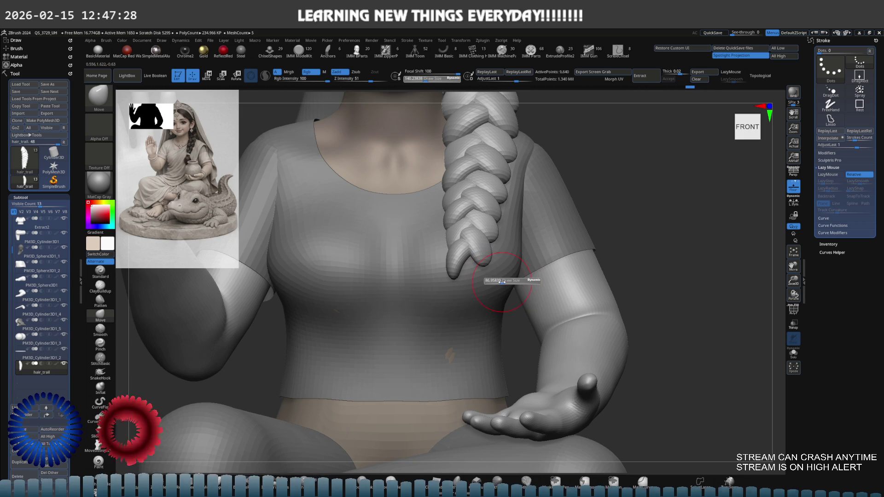
Step: Select the IMM Primitives insert brush with B, I, P
key(b)
key(i)
key(p)
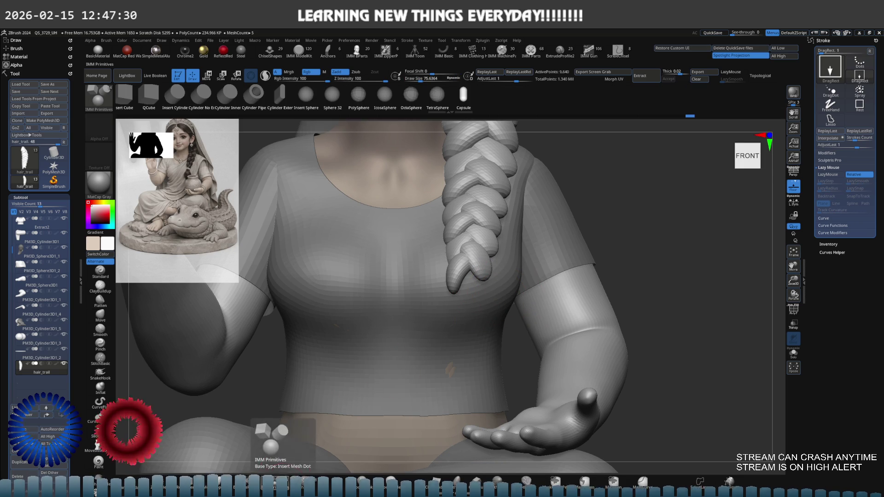
Step: Choose the cylinder primitive and append it as a new subtool
click(175, 97)
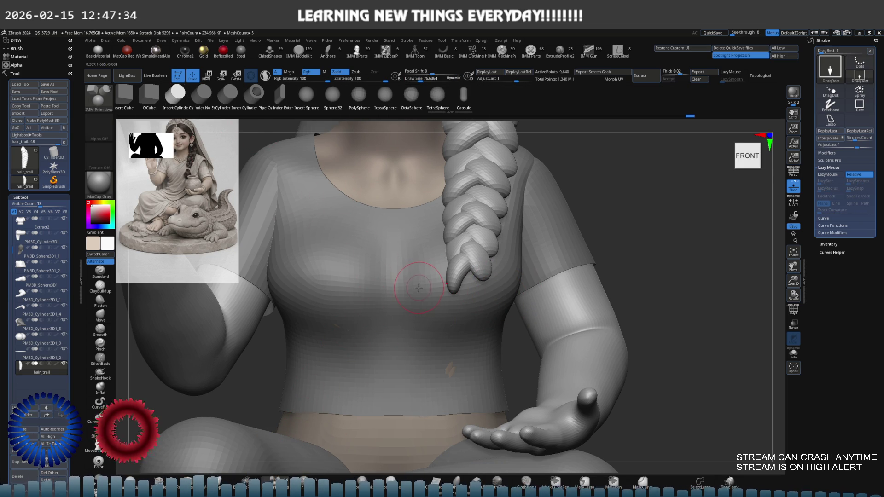
key(F4)
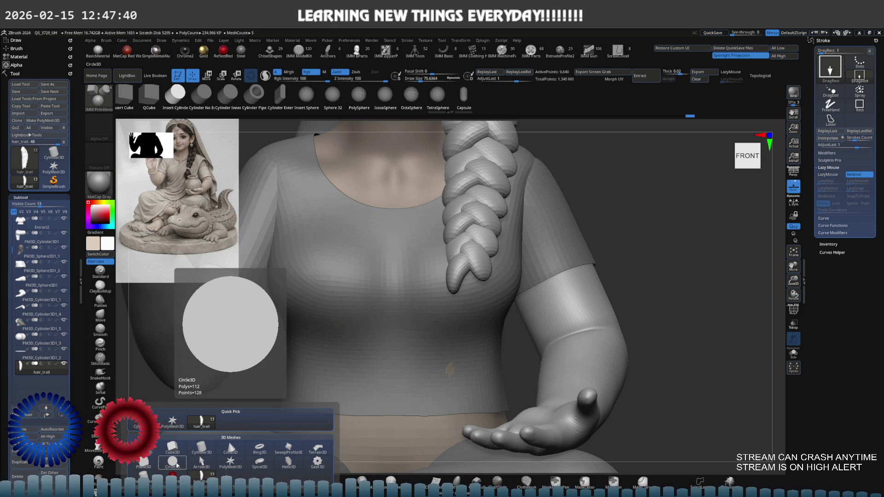
click(201, 449)
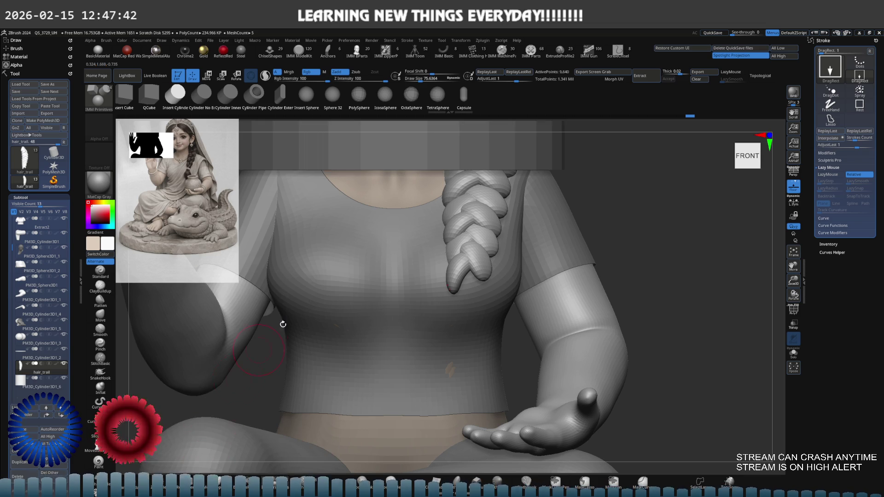
Step: Select the new cylinder subtool and shrink it uniformly with Transpose Scale
alt+click(479, 149)
key(e)
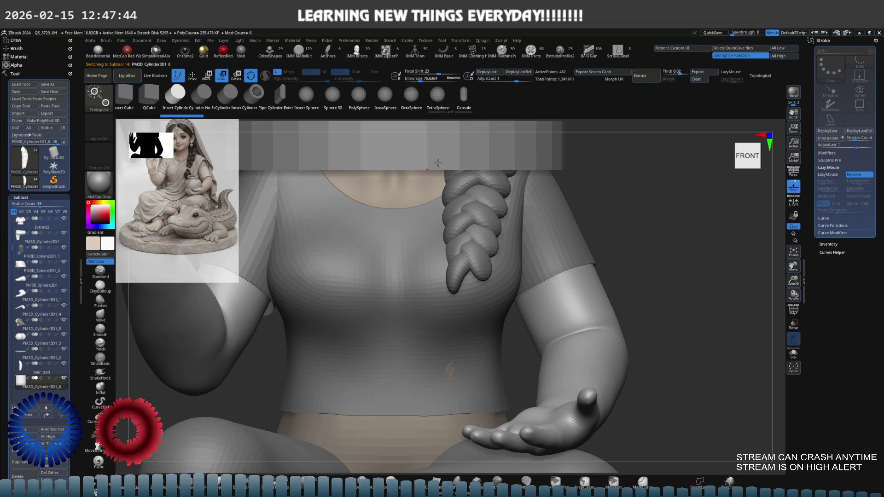
alt+right_drag(461, 218, 473, 263)
key(y)
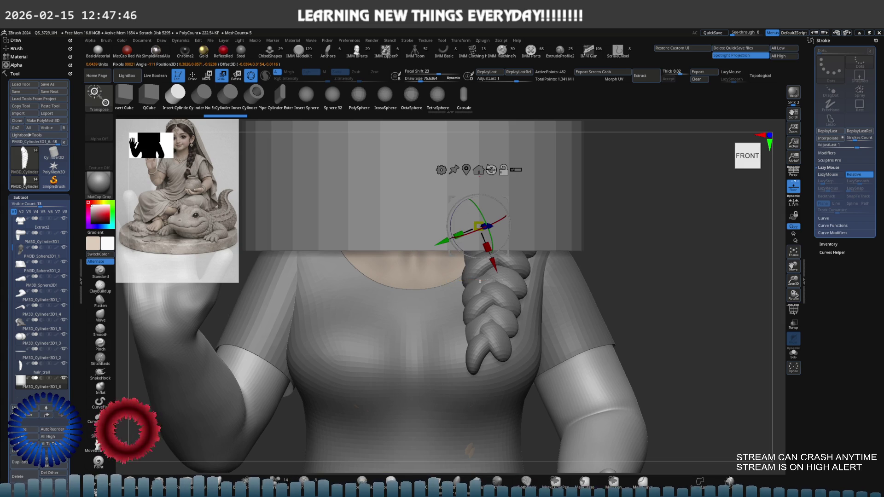
click(469, 169)
mouse_move(468, 168)
ctrl+right_down()
mouse_move(415, 173)
mouse_move(430, 286)
ctrl+right_up()
drag(466, 245, 428, 239)
Step: Solo the cylinder, set Focal Shift -100, shrink it further, and set brush size about 231
key(ctrl+shift+f)
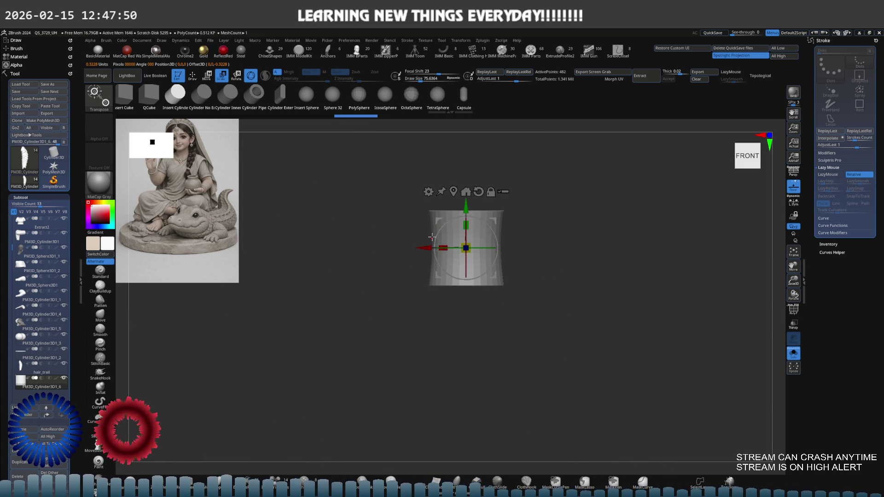
key(f)
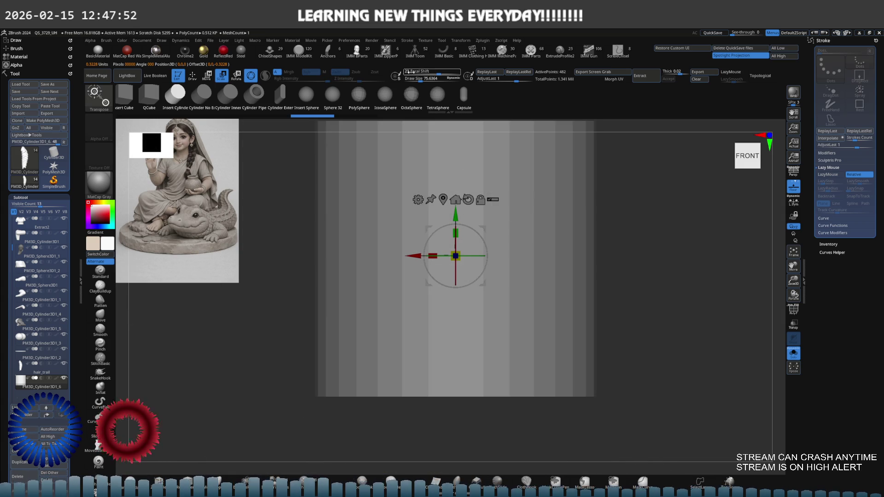
click(403, 72)
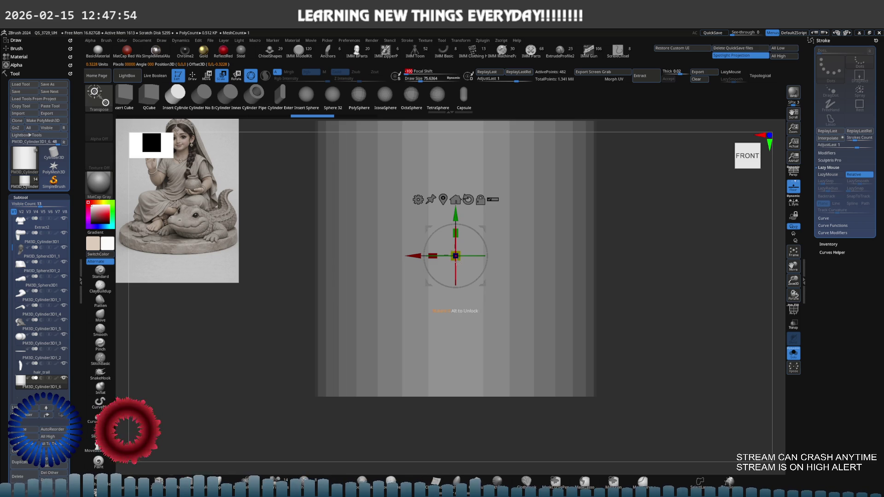
mouse_move(462, 254)
mouse_down()
mouse_move(421, 255)
mouse_move(482, 256)
mouse_up()
mouse_move(537, 357)
mouse_down()
mouse_move(505, 342)
mouse_move(513, 339)
mouse_up()
key(q)
key(s)
mouse_move(487, 282)
mouse_down()
mouse_move(517, 279)
mouse_move(479, 282)
mouse_up()
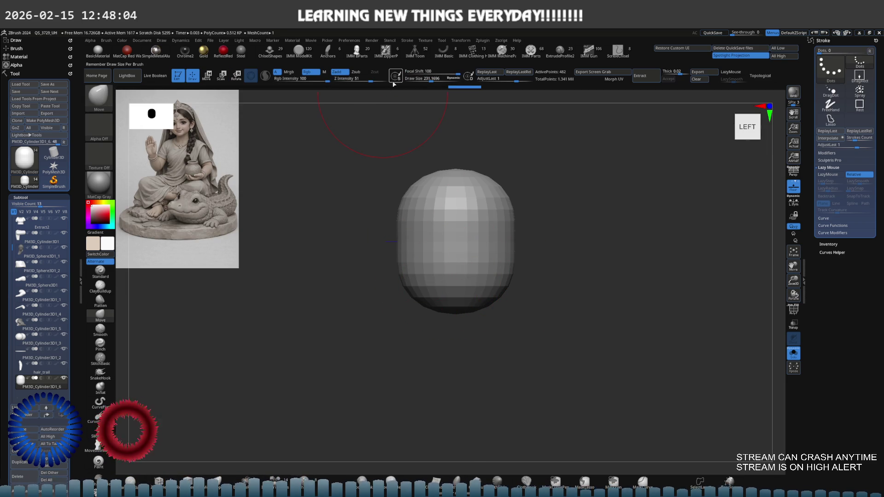
Step: Set Focal Shift to -100 and turn off Solo to show the whole figure
drag(457, 74, 405, 72)
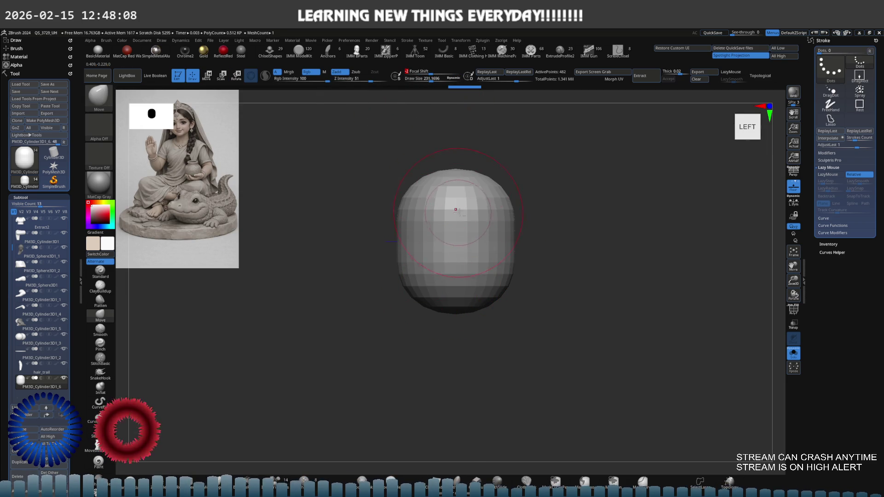
key(f)
key(e)
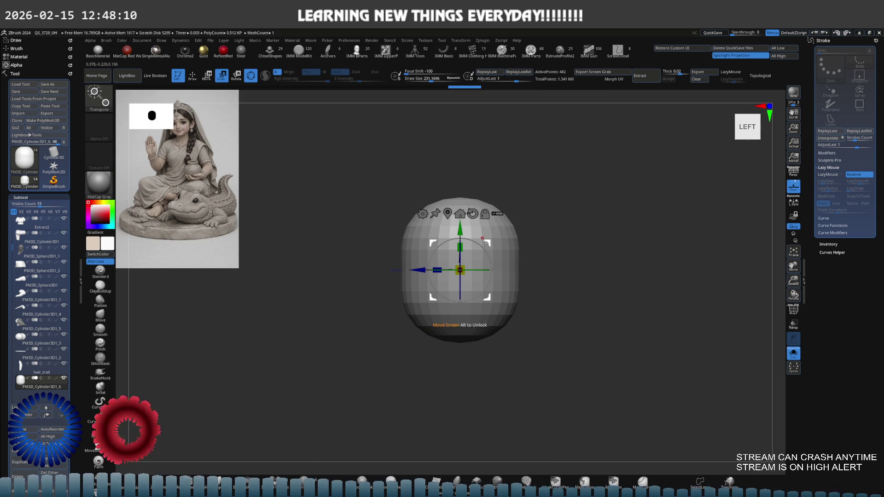
key(shift+s)
Step: Shrink the ball and move it down beside the hand at the braid's end
mouse_move(487, 245)
mouse_down()
mouse_move(460, 309)
mouse_move(460, 336)
mouse_move(468, 271)
mouse_up()
drag(417, 317, 405, 329)
mouse_move(444, 290)
mouse_down()
mouse_move(333, 312)
mouse_move(329, 360)
mouse_move(311, 342)
mouse_move(289, 362)
mouse_move(305, 343)
mouse_up()
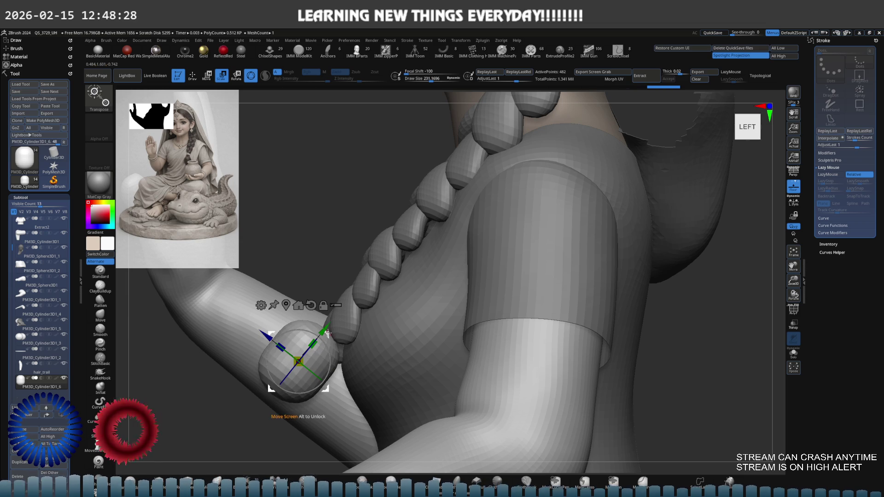
Step: Move the bead down to the braid tip, checking from front and left views
drag(346, 321, 446, 290)
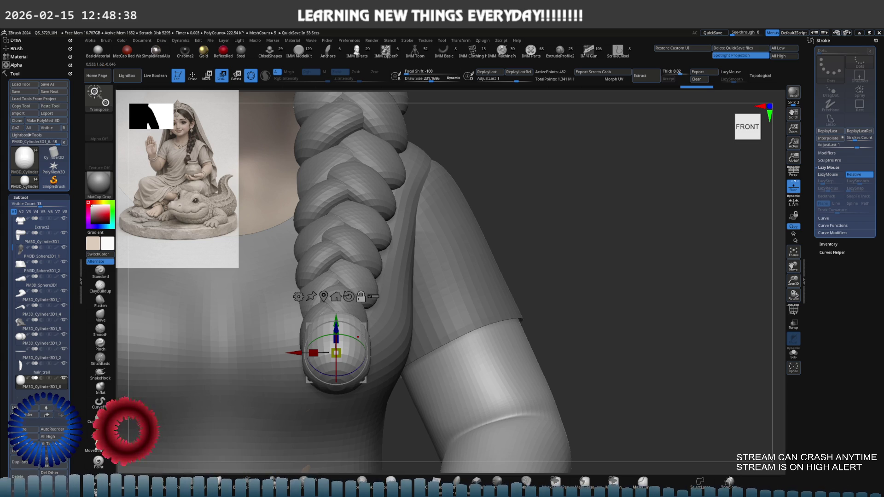
shift+drag(350, 344, 405, 337)
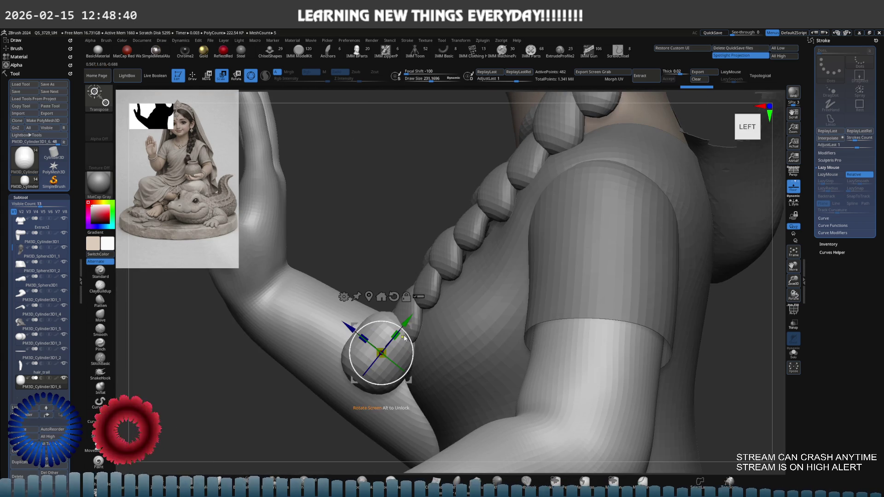
scroll(405, 336, up, 3)
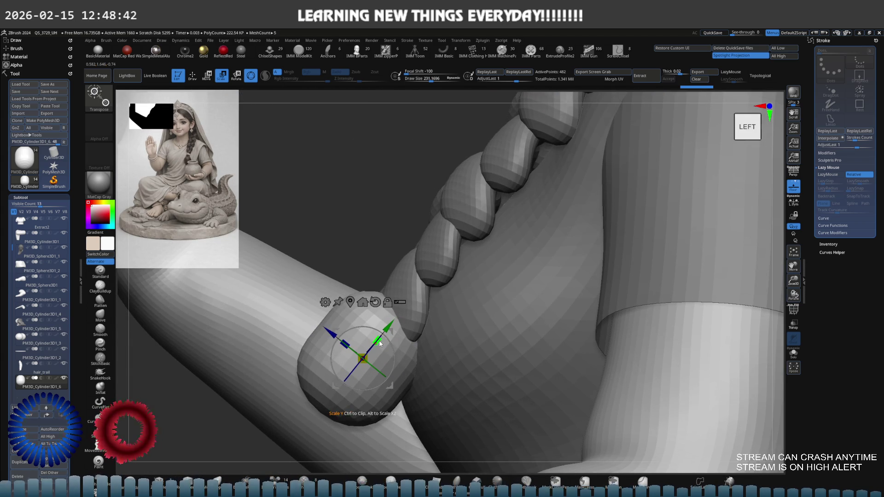
shift+drag(368, 351, 464, 314)
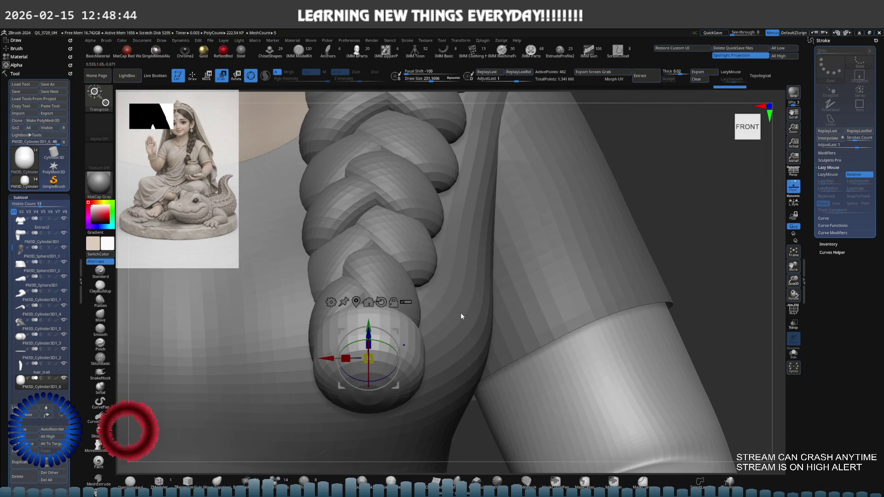
drag(380, 331, 475, 328)
right_click(418, 327)
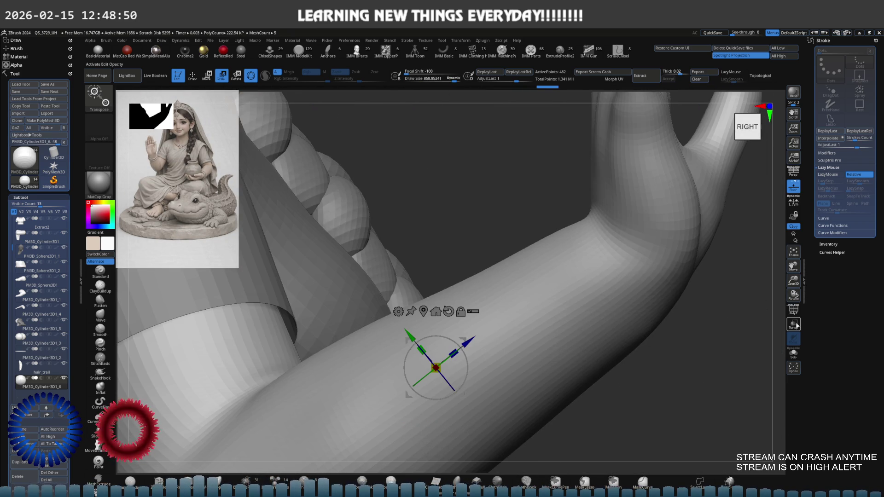
Step: Enable Transp and stretch the bead wider along X
click(797, 326)
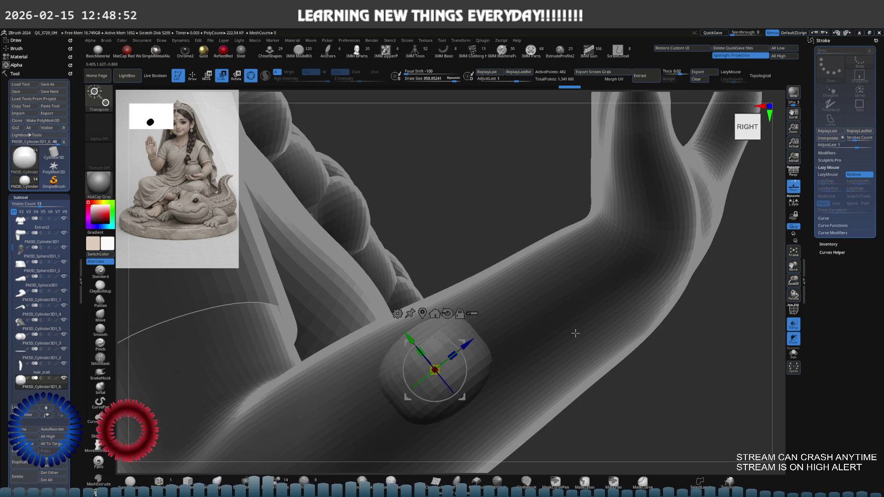
mouse_move(574, 332)
mouse_down()
mouse_move(574, 349)
mouse_move(481, 338)
mouse_move(468, 341)
mouse_move(477, 340)
mouse_move(478, 353)
mouse_move(451, 359)
mouse_move(475, 324)
mouse_up()
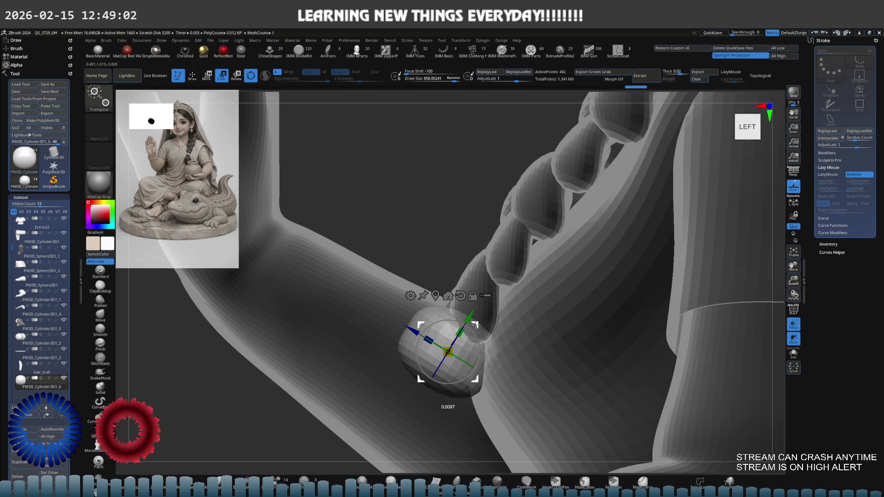
mouse_move(475, 325)
shift+right_down()
mouse_move(506, 323)
mouse_move(484, 338)
shift+right_up()
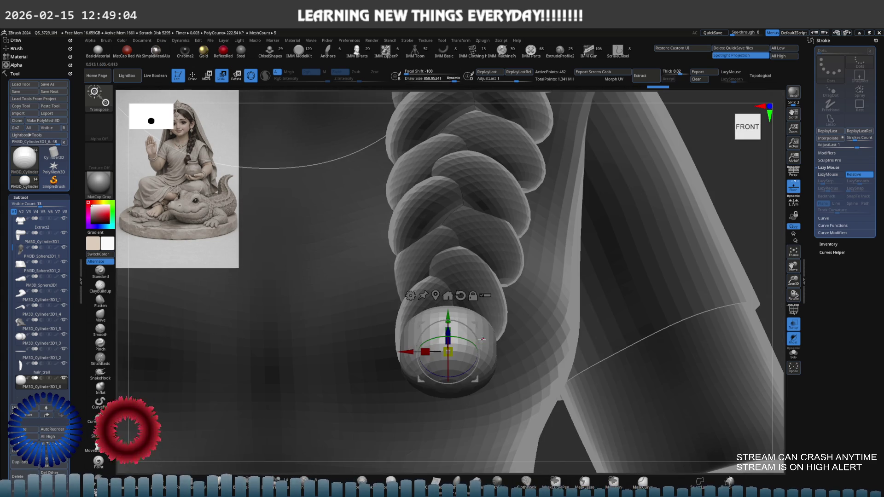
mouse_move(425, 352)
mouse_down()
mouse_move(408, 352)
mouse_move(420, 351)
mouse_up()
shift+right_drag(525, 299, 493, 297)
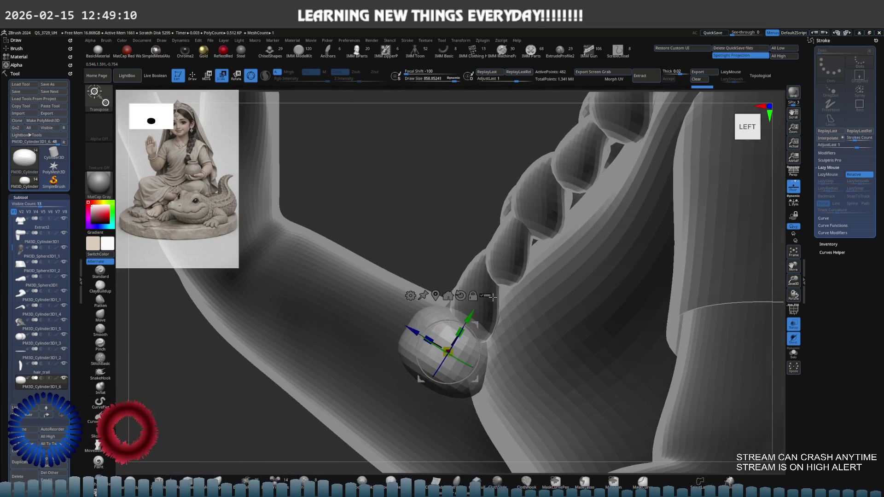
alt+right_drag(541, 285, 511, 305)
Step: Select the Move brush, reduce its size to about 135, and turn off Transp
key(q)
key(b)
key(m)
key(v)
key(s)
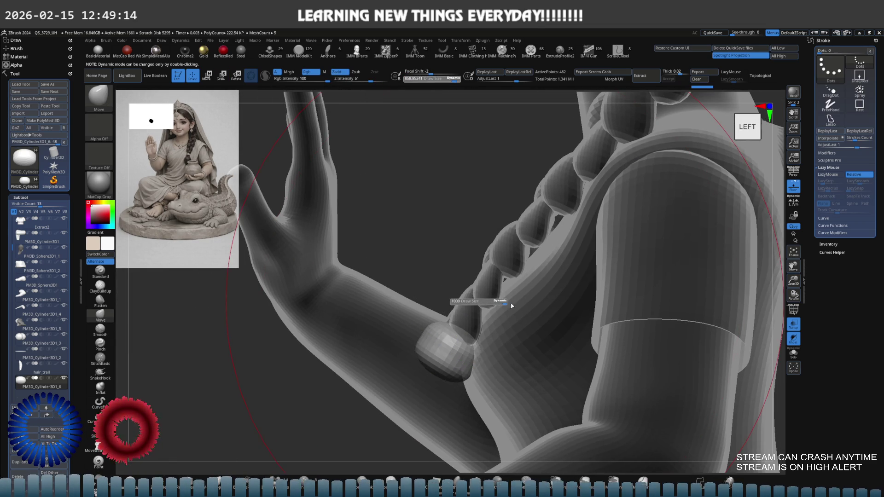
drag(497, 303, 457, 315)
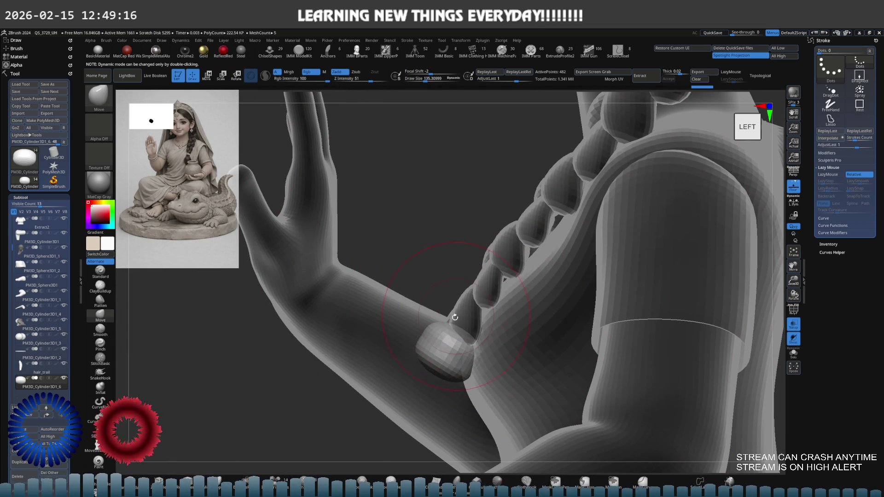
right_drag(485, 314, 418, 263)
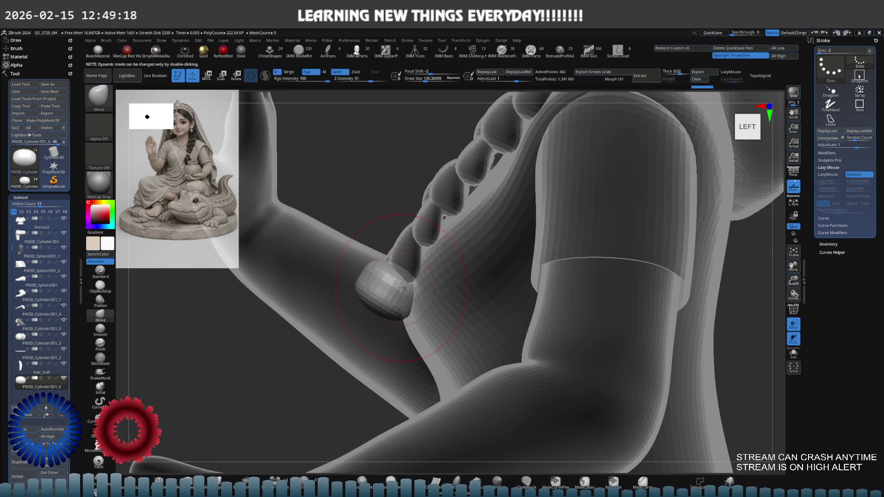
click(794, 325)
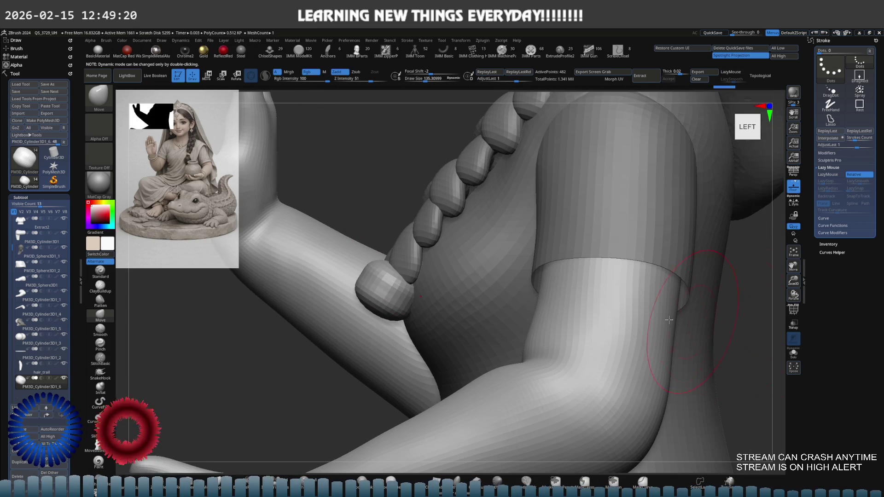
Step: Nudge the braid-end ball with the Move brush, then pull it down with the gizmo
right_drag(420, 278, 369, 282)
key(ctrl)
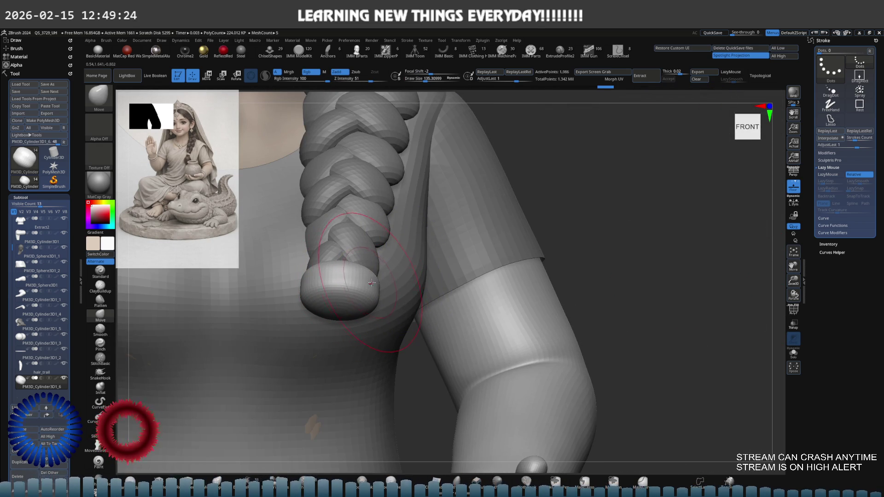
mouse_move(371, 279)
right_down()
mouse_move(350, 276)
mouse_move(371, 272)
right_up()
drag(391, 270, 394, 264)
mouse_move(395, 273)
right_down()
mouse_move(438, 267)
mouse_move(352, 272)
right_up()
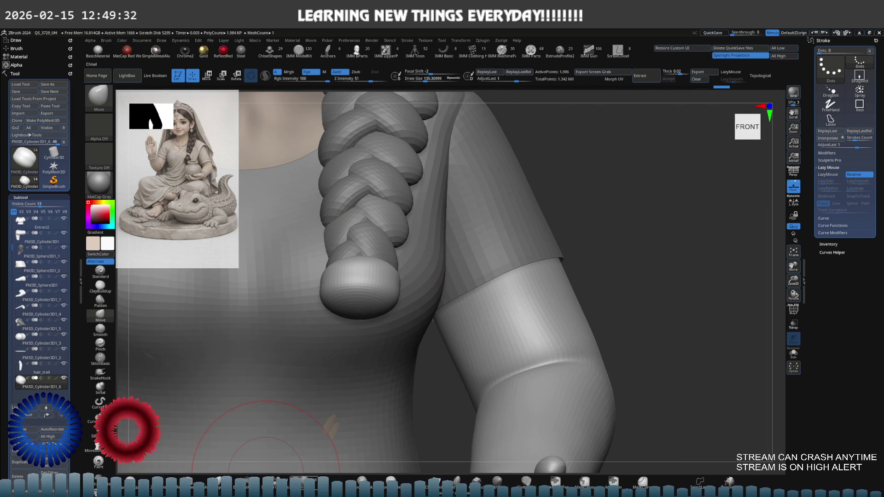
key(e)
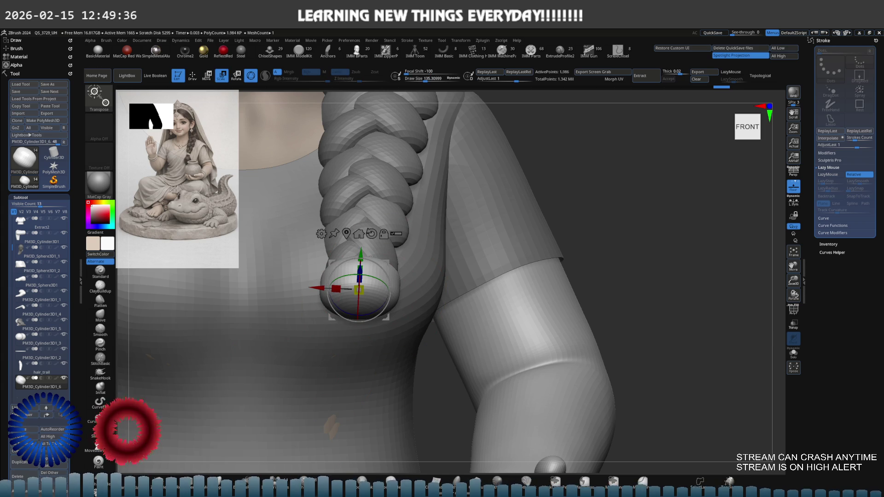
drag(387, 259, 376, 363)
mouse_move(396, 321)
shift+mouse_down()
mouse_move(371, 377)
mouse_move(377, 356)
mouse_move(358, 340)
mouse_move(387, 326)
shift+mouse_up()
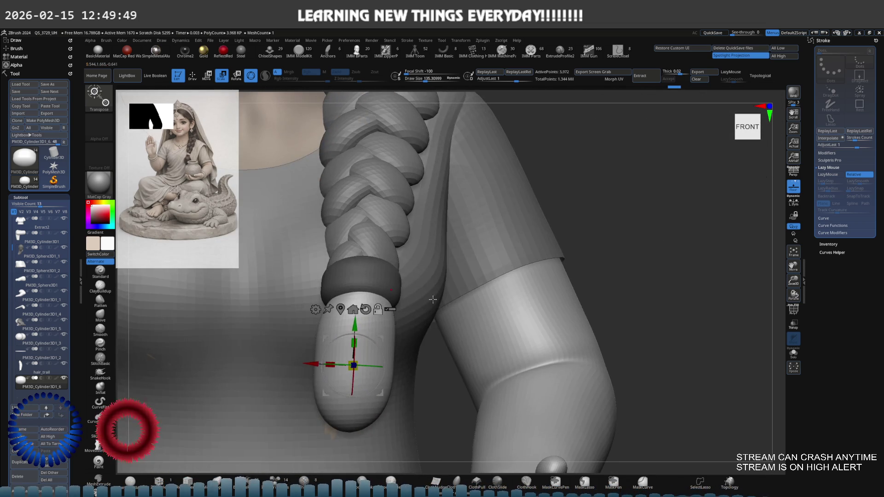
Step: Select the capsule hanging below the braid, nudge it slightly right, and show the Transform Type list
alt+click(449, 288)
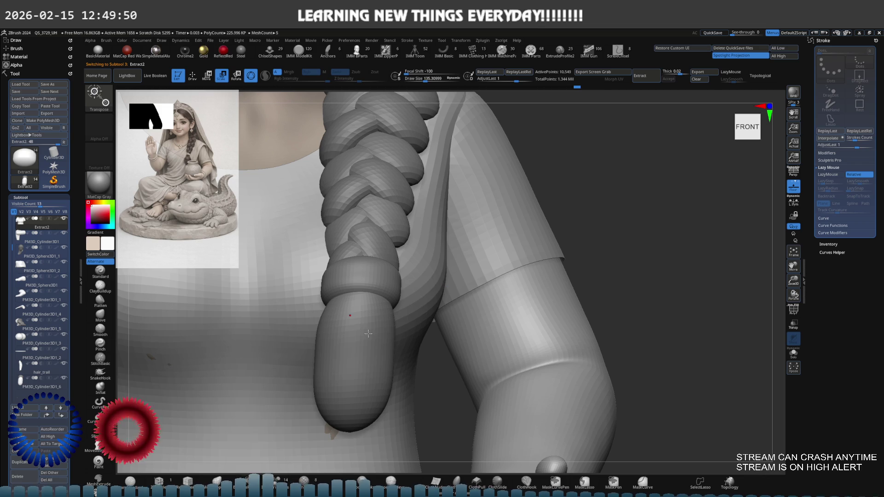
alt+click(368, 331)
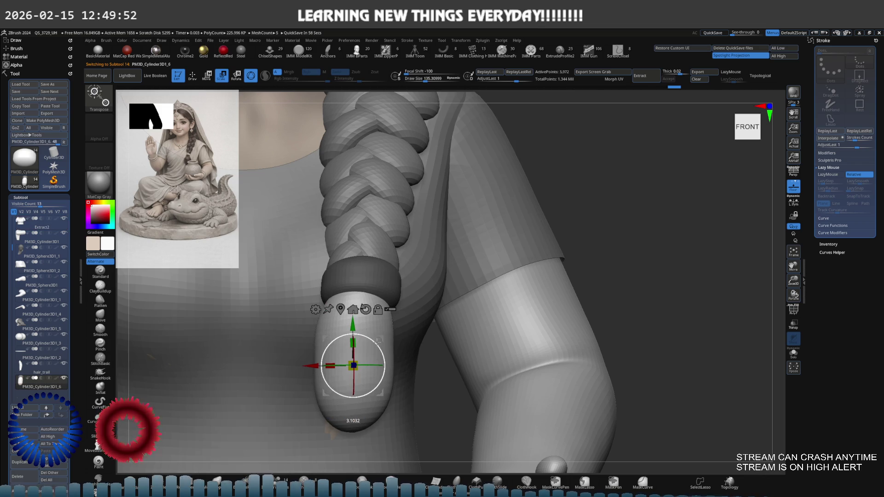
drag(349, 319, 353, 317)
click(318, 309)
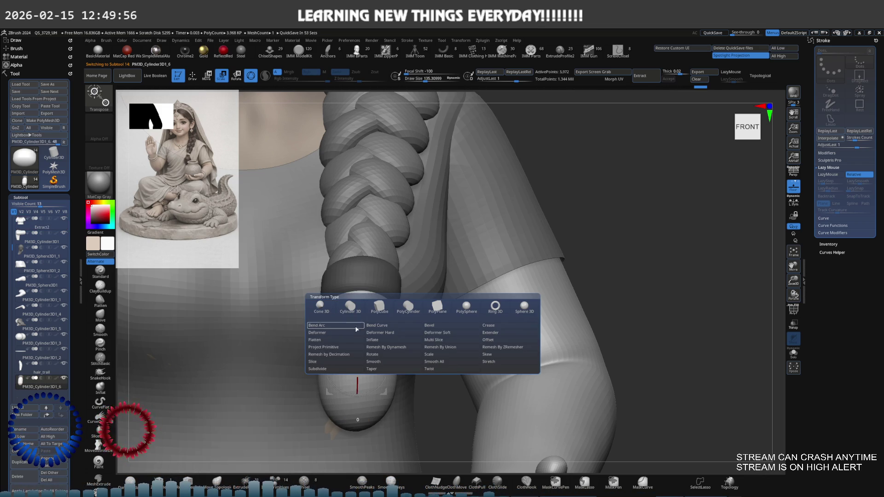
Step: Apply a Bend Curve deformer and twist and widen the capsule's top
click(394, 327)
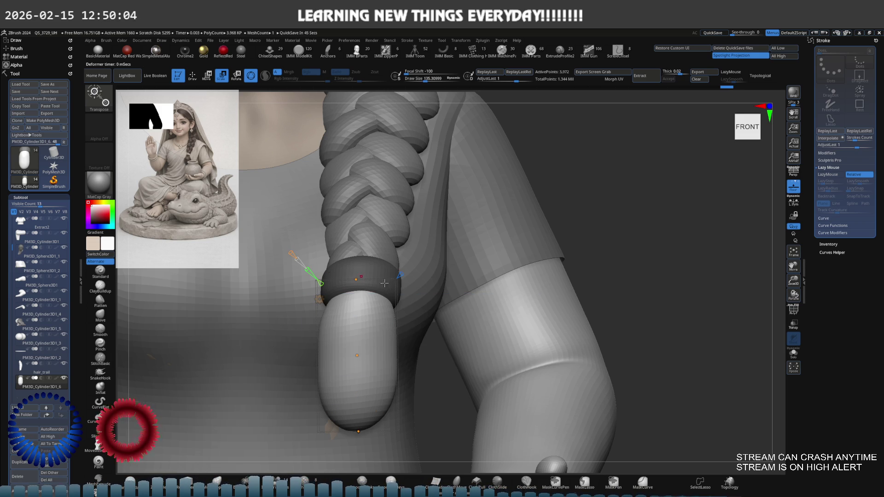
click(356, 279)
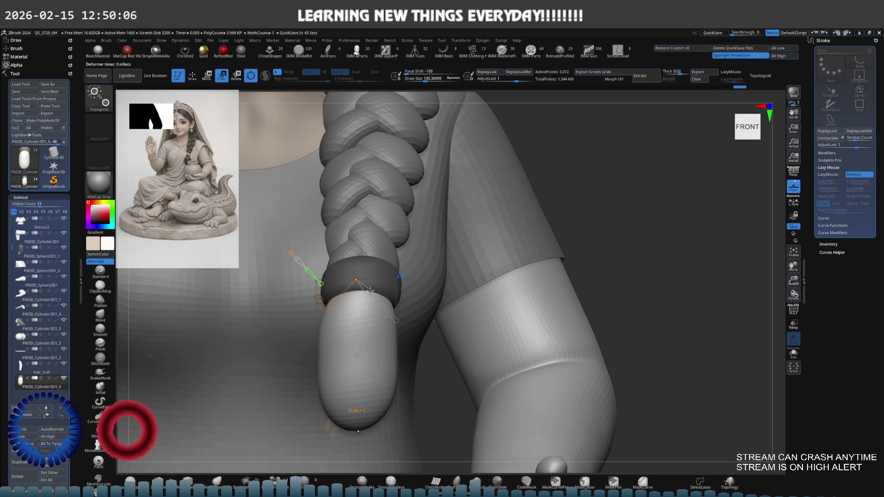
drag(333, 304, 331, 304)
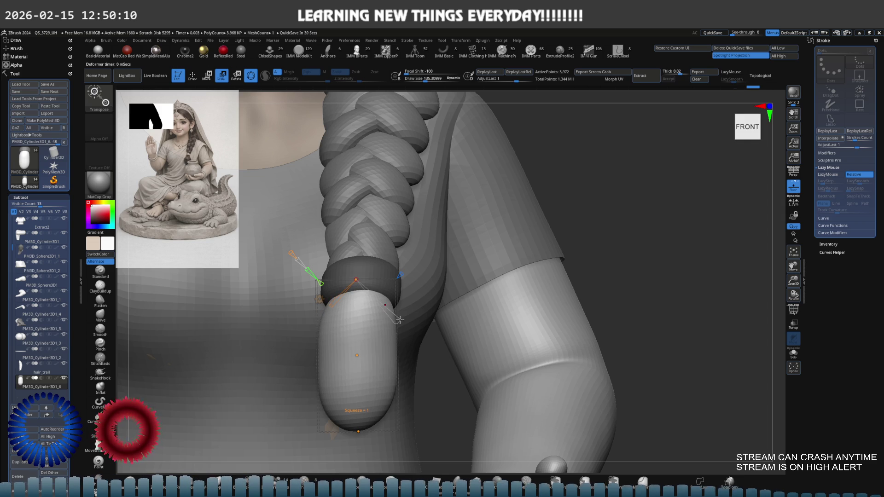
drag(398, 322, 390, 312)
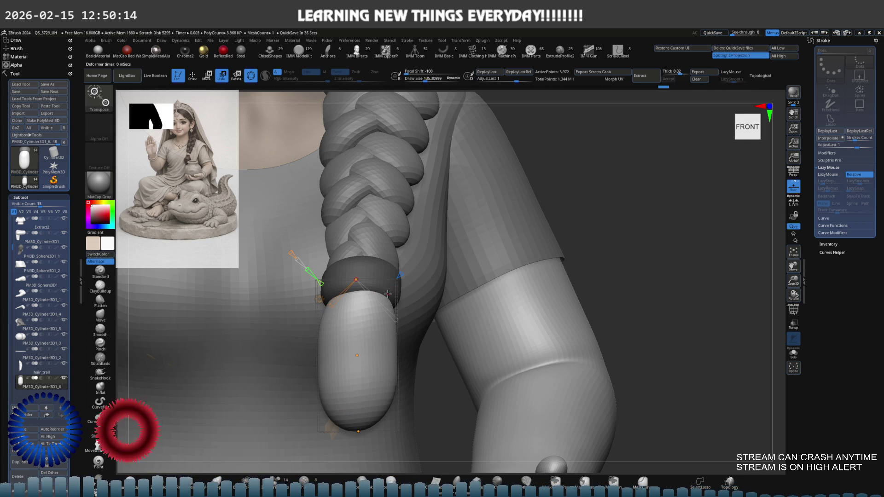
right_drag(399, 275, 382, 294)
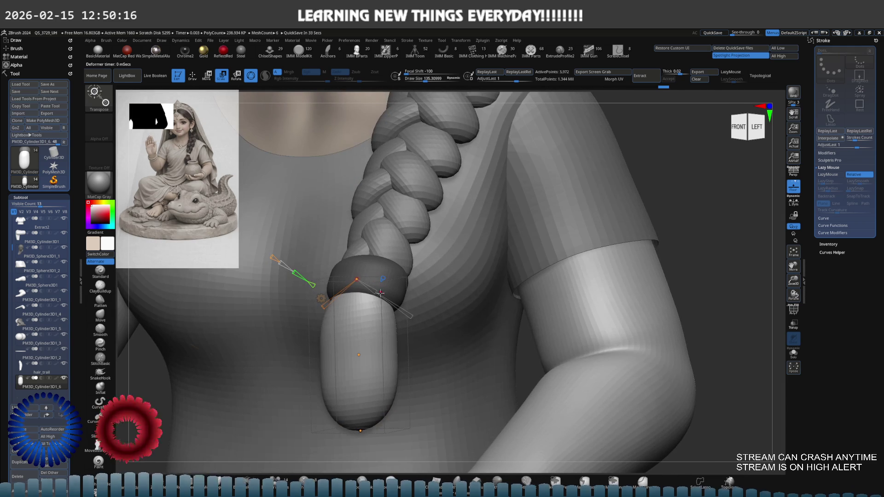
drag(376, 292, 377, 290)
Step: Swell the capsule's middle and taper its bottom into a long pointed teardrop
click(358, 356)
drag(379, 368, 385, 373)
click(361, 430)
drag(379, 444, 378, 417)
shift+drag(445, 331, 453, 323)
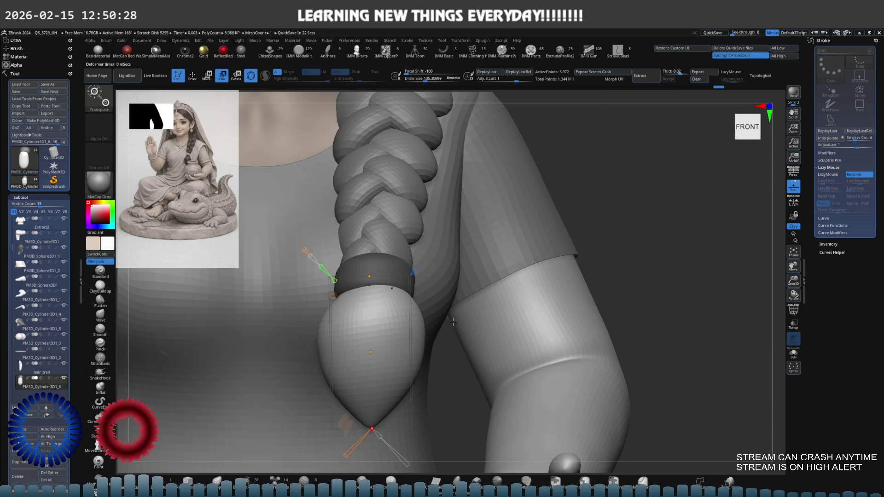
mouse_move(389, 414)
alt+mouse_down()
mouse_move(440, 253)
mouse_move(420, 306)
alt+mouse_up()
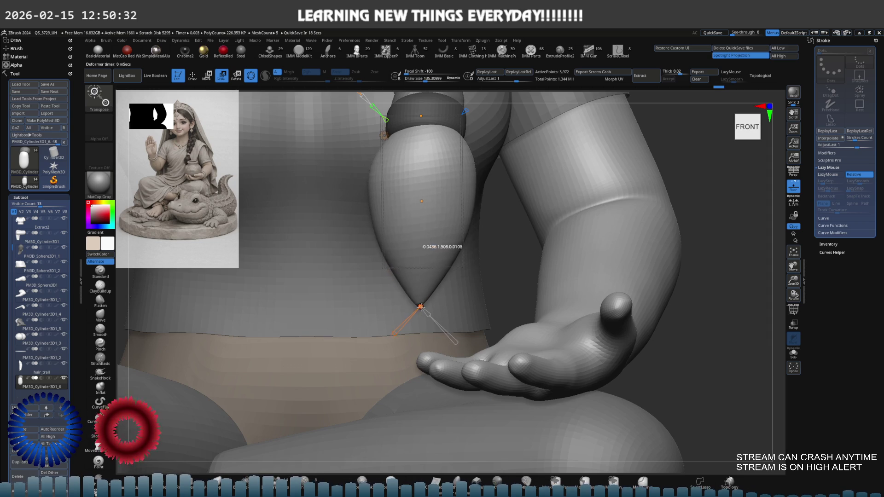
mouse_move(442, 232)
mouse_down()
mouse_move(463, 230)
mouse_move(438, 285)
mouse_move(463, 198)
mouse_up()
scroll(463, 198, down, 4)
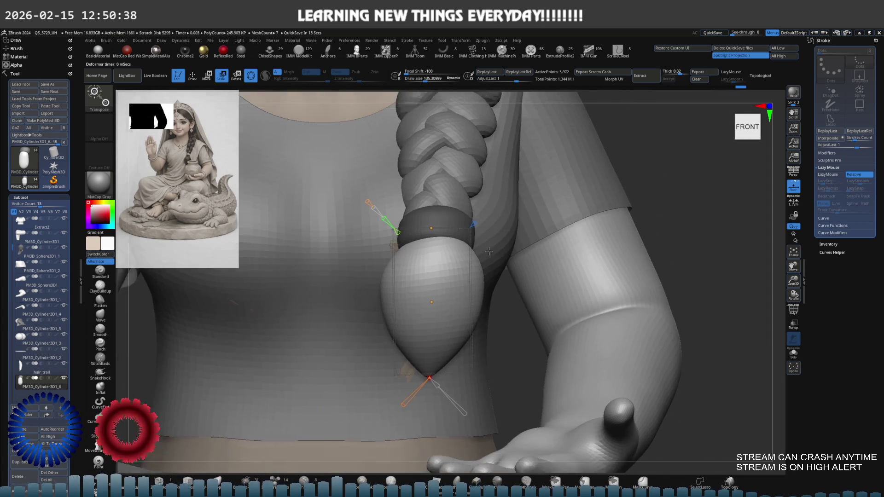
scroll(498, 234, up, 5)
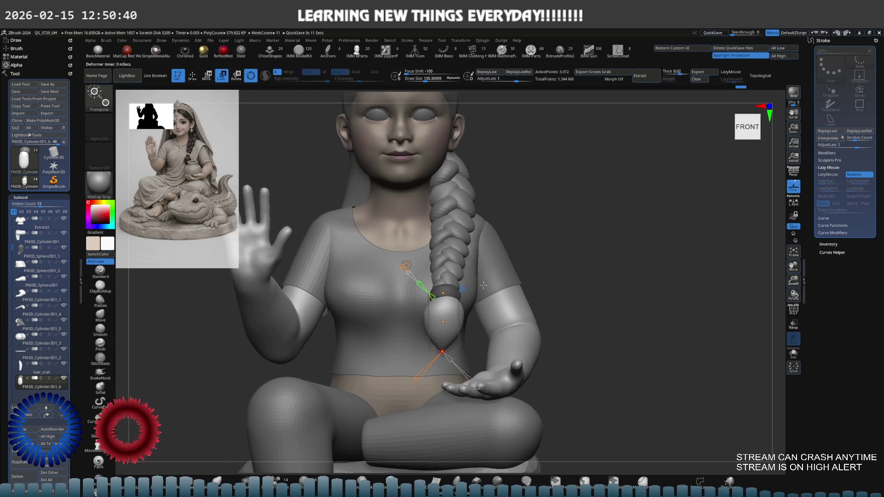
key(q)
key(s)
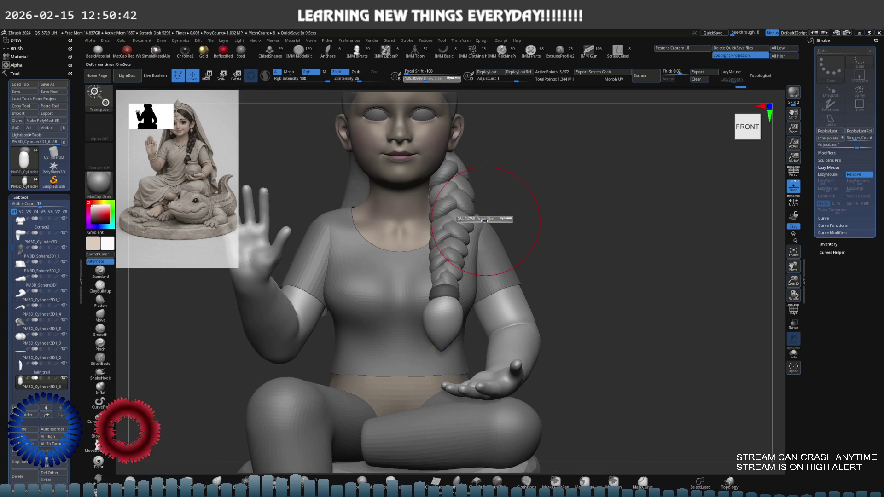
mouse_move(456, 286)
right_down()
mouse_move(407, 276)
mouse_move(455, 316)
right_up()
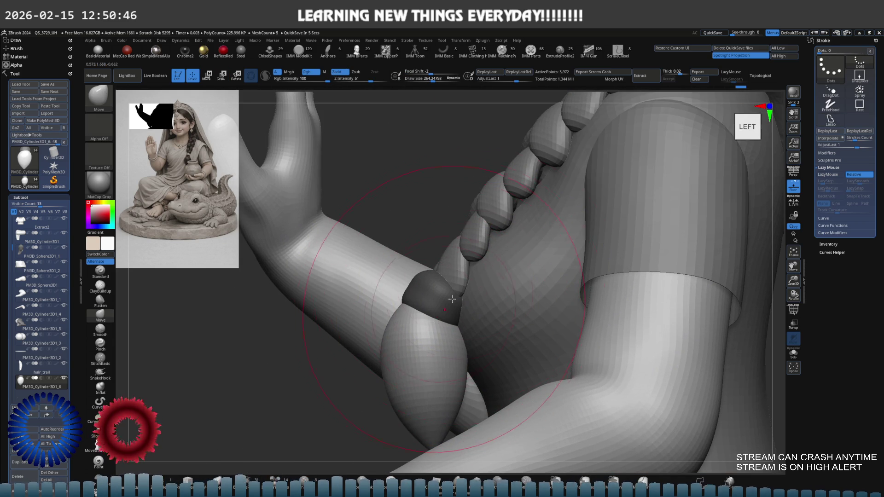
key(ctrl+z)
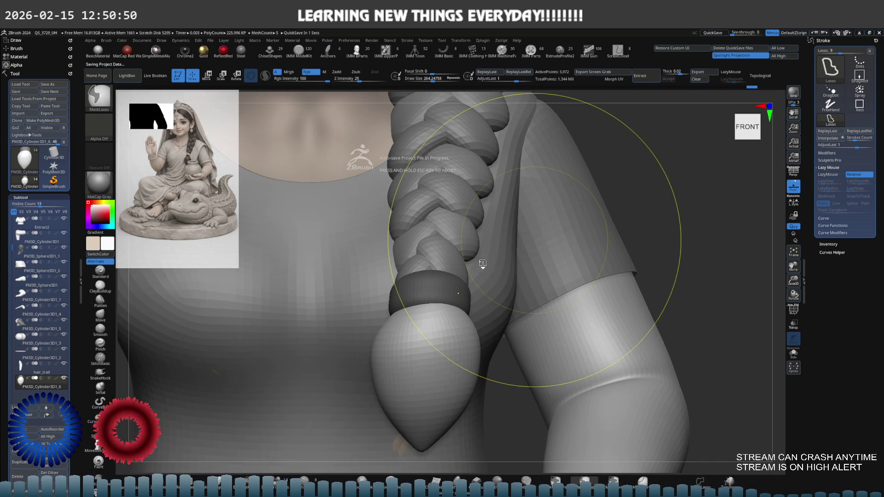
key(ctrl+z)
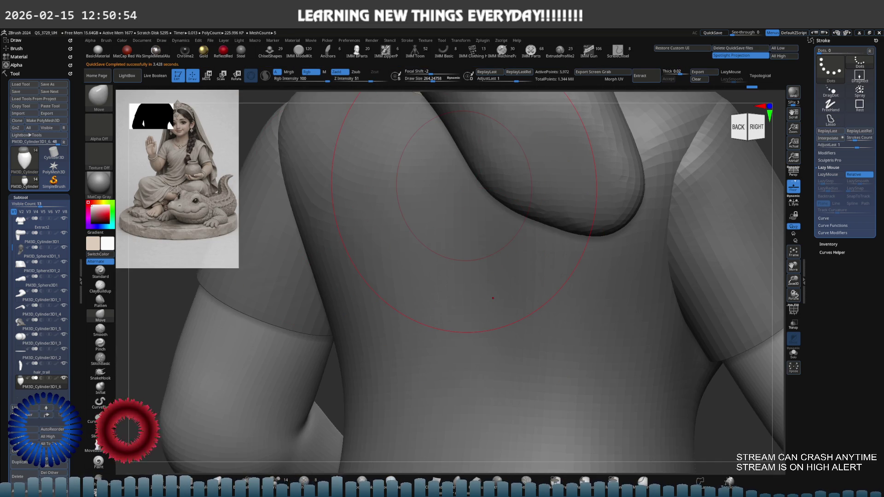
key(ctrl+z)
key(ctrl+z)
key(ctrl+z)
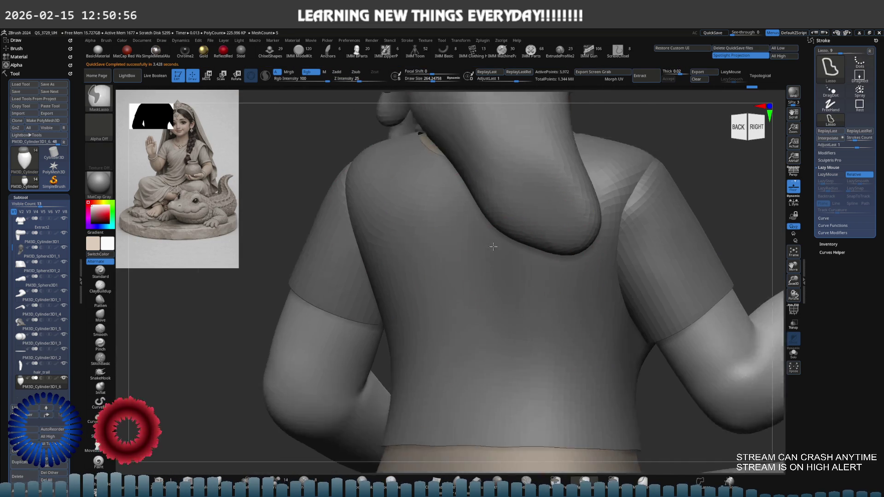
key(ctrl+z)
key(ctrl+z)
key(ctrl+z)
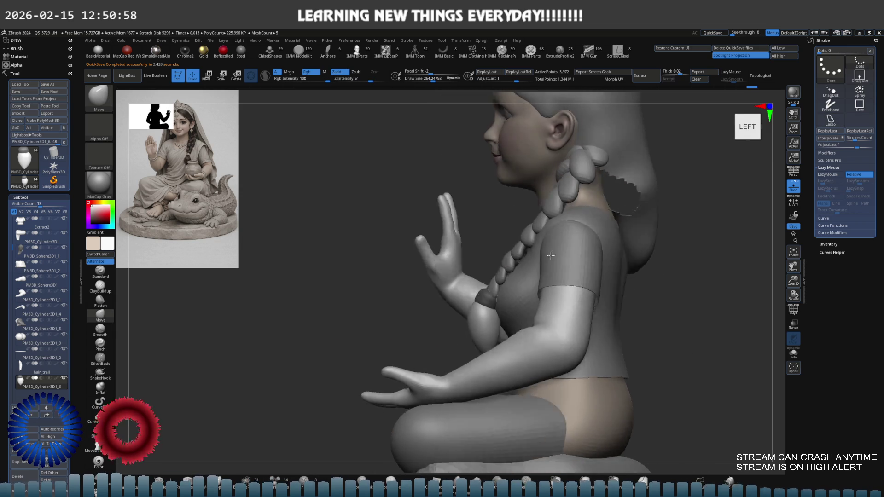
key(ctrl+z)
key(ctrl+z)
key(ctrl+z)
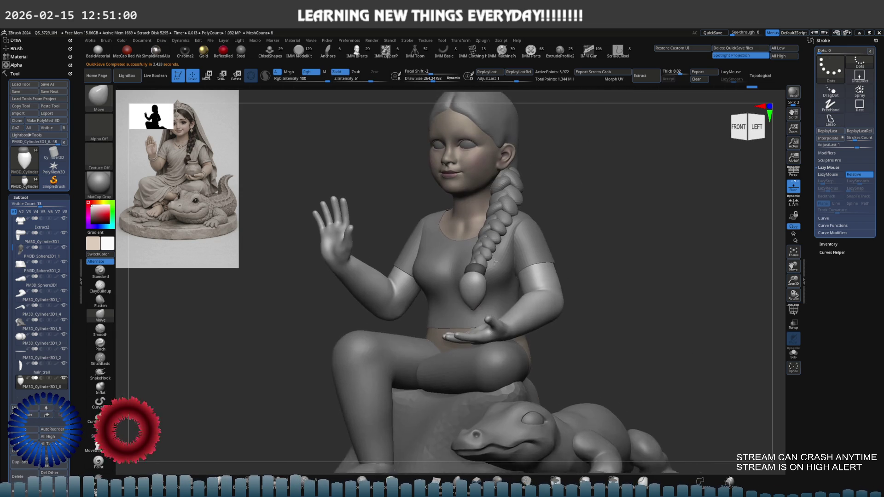
key(ctrl+z)
key(ctrl+z)
key(ctrl+z)
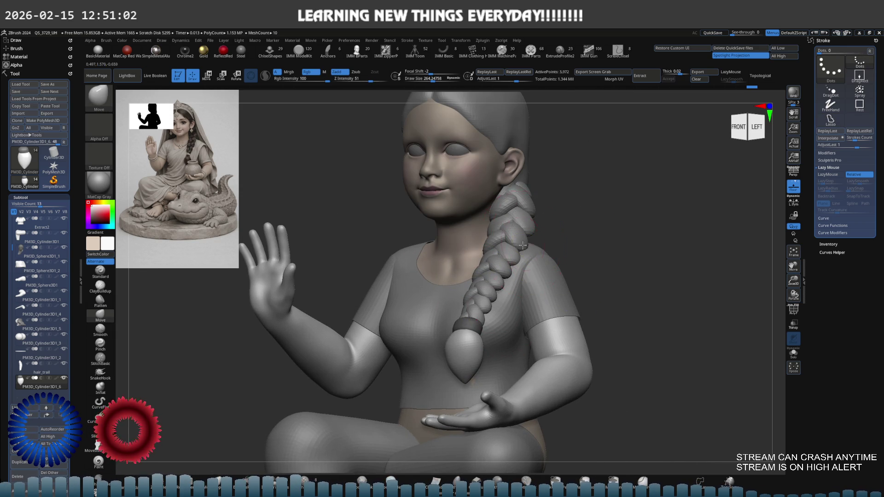
key(ctrl+z)
key(ctrl+z)
key(ctrl+z)
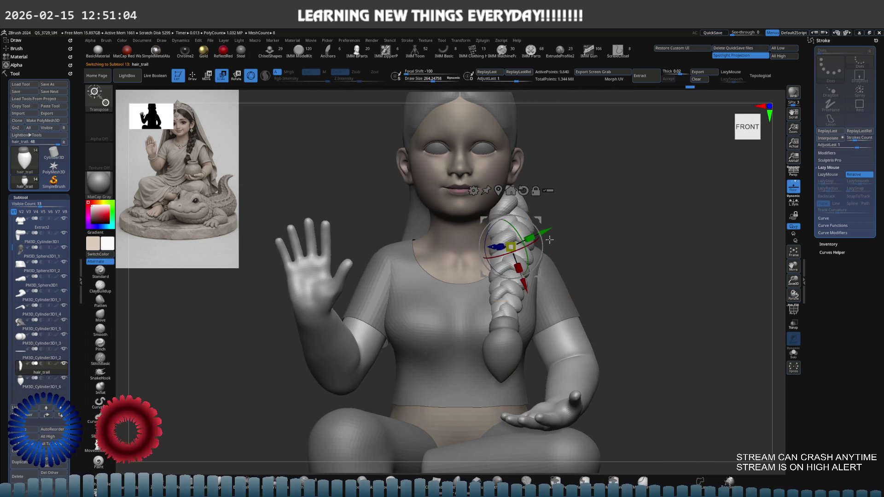
Step: Undo earlier braid edits and shift the braid down toward the back
key(ctrl+z)
key(ctrl+z)
key(ctrl+z)
key(ctrl+z)
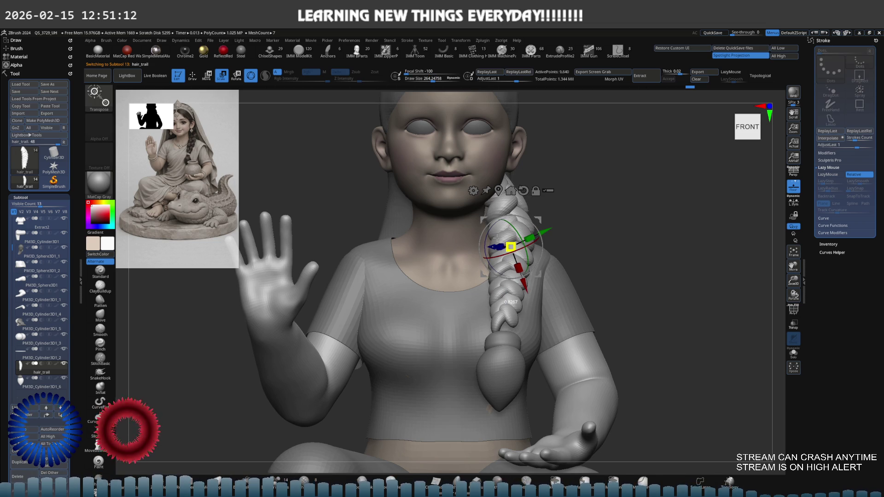
key(space)
scroll(573, 236, up, 5)
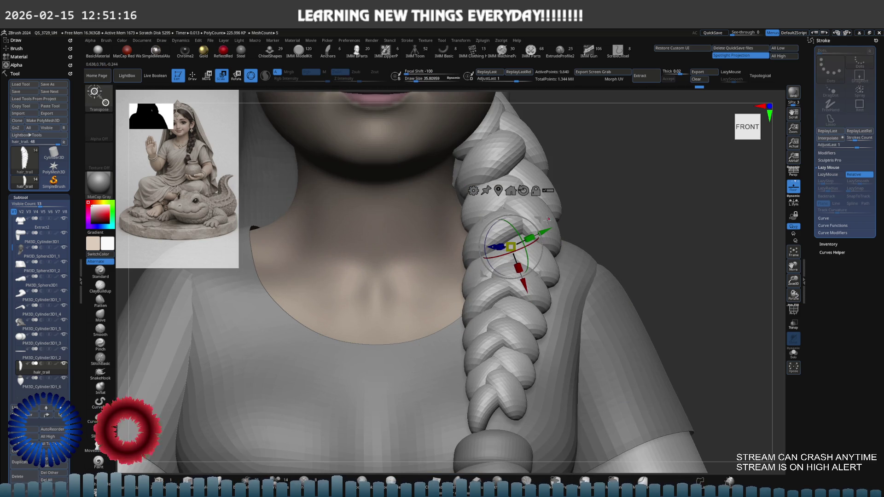
drag(538, 220, 528, 220)
right_drag(545, 230, 530, 240)
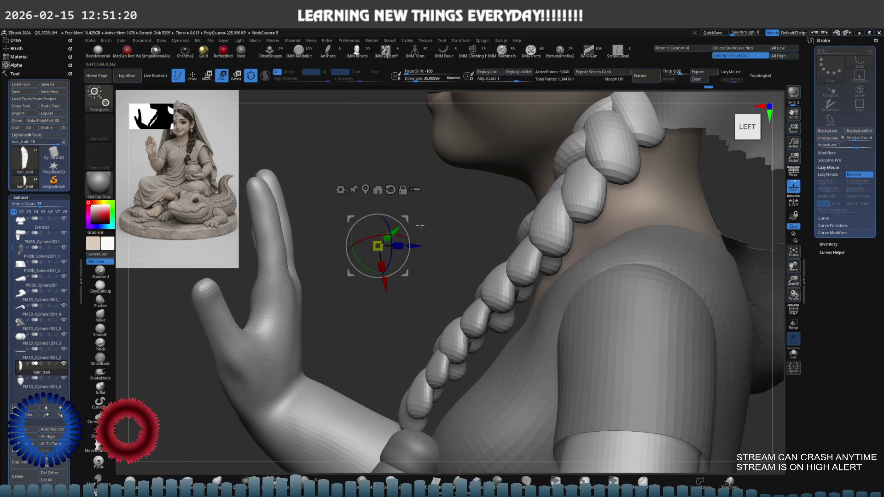
drag(412, 217, 429, 244)
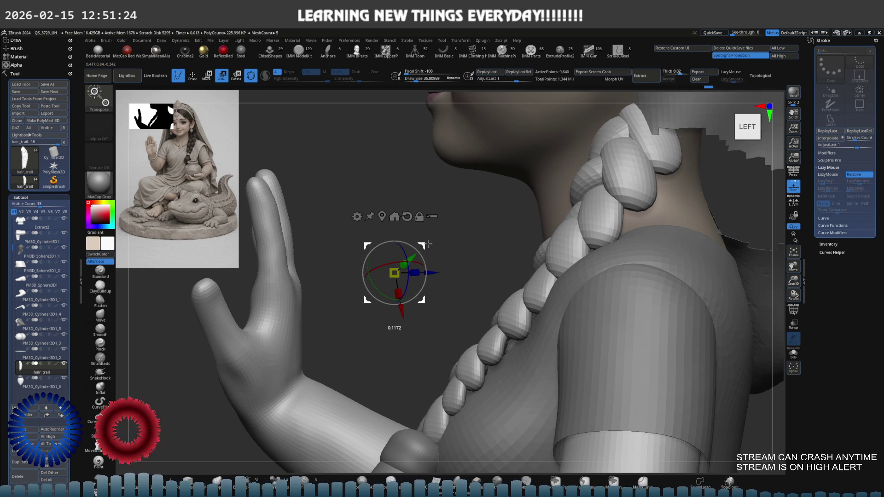
mouse_move(602, 249)
right_down()
mouse_move(548, 338)
mouse_move(506, 329)
mouse_move(524, 343)
right_up()
key(q)
Step: Select the teardrop tassel and nudge it slightly up and outward
alt+click(505, 328)
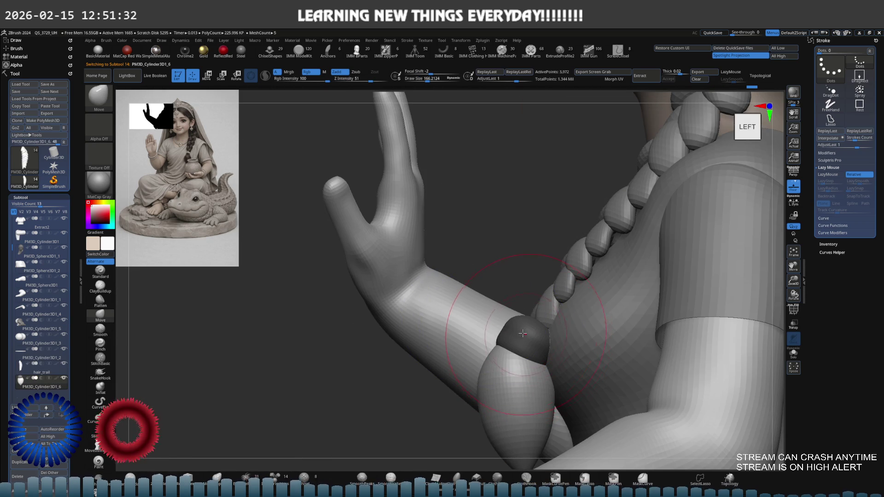
key(e)
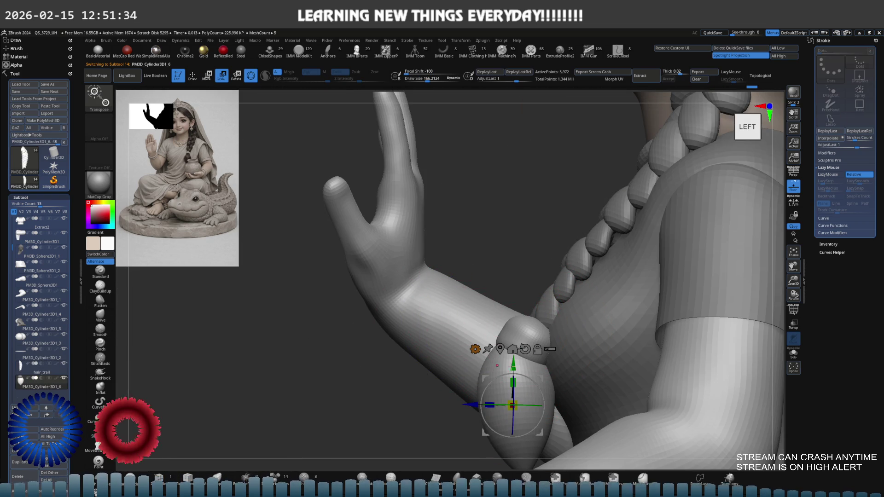
drag(543, 377, 555, 369)
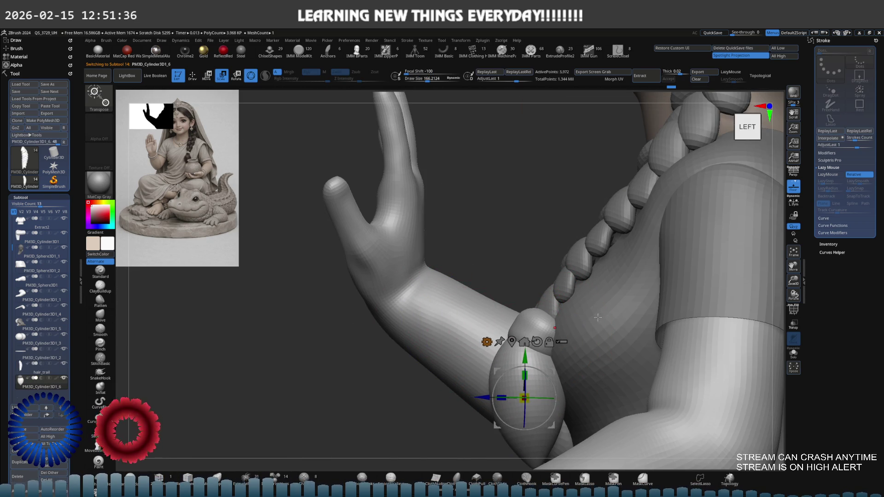
right_drag(555, 369, 617, 323)
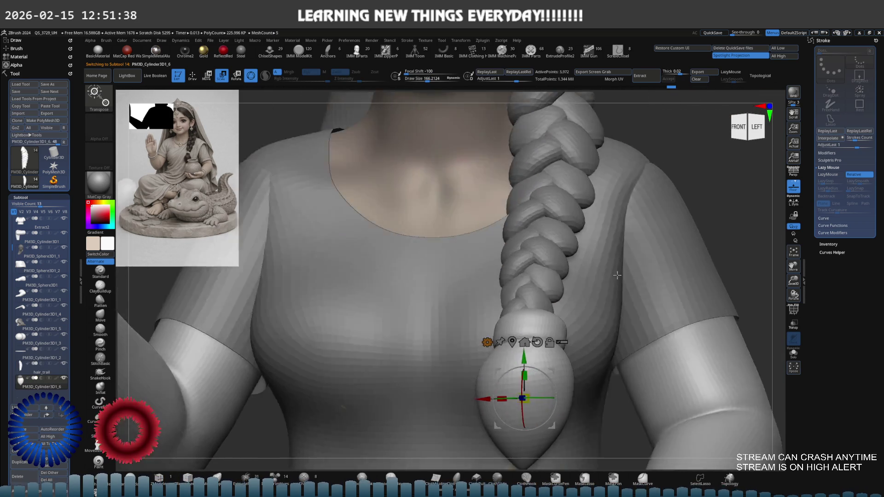
mouse_move(617, 275)
shift+right_down()
mouse_move(594, 304)
mouse_move(571, 299)
mouse_move(605, 239)
shift+right_up()
key(q)
Step: Select the hair_trail braid, try a gizmo deformer cage, then undo it
alt+click(589, 259)
key(e)
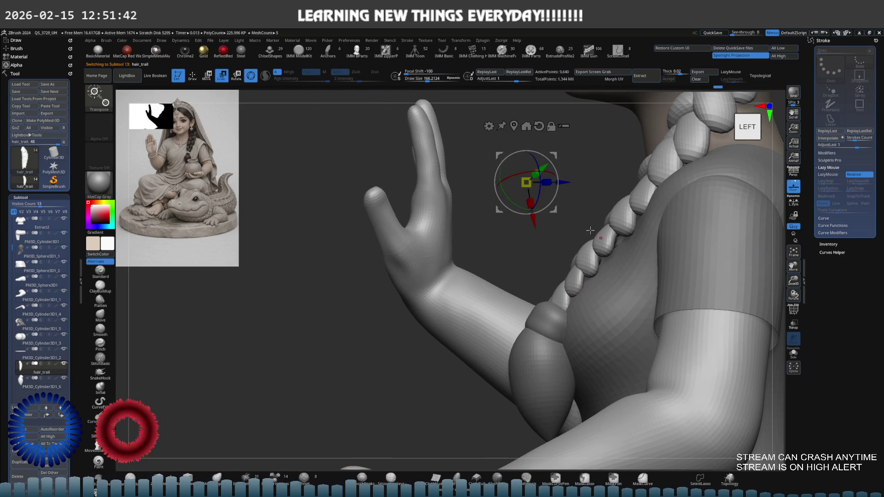
alt+right_drag(595, 170, 525, 214)
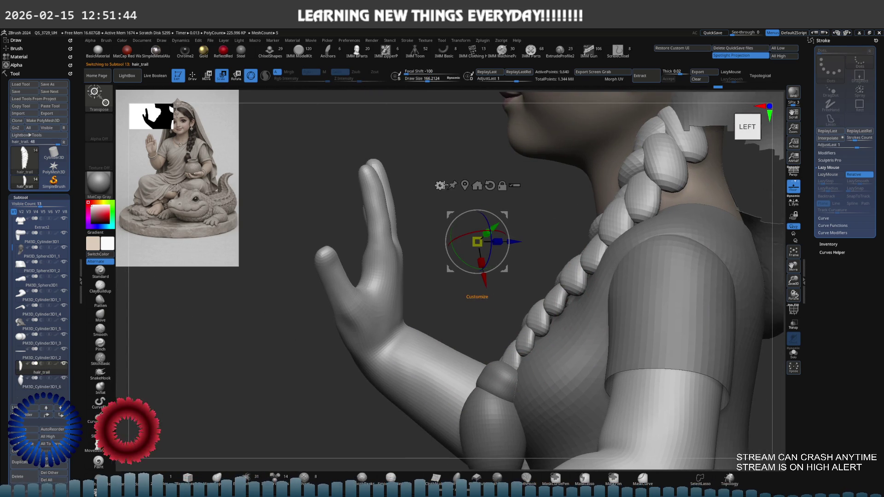
click(440, 185)
click(513, 202)
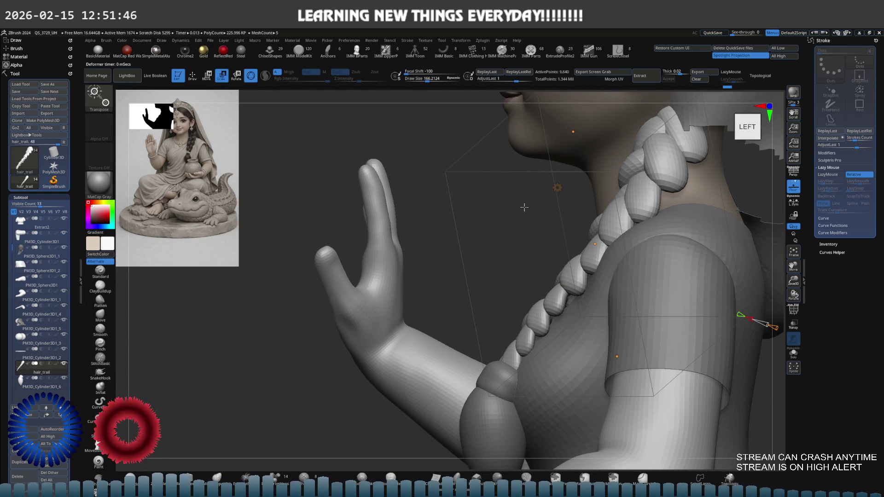
key(ctrl+z)
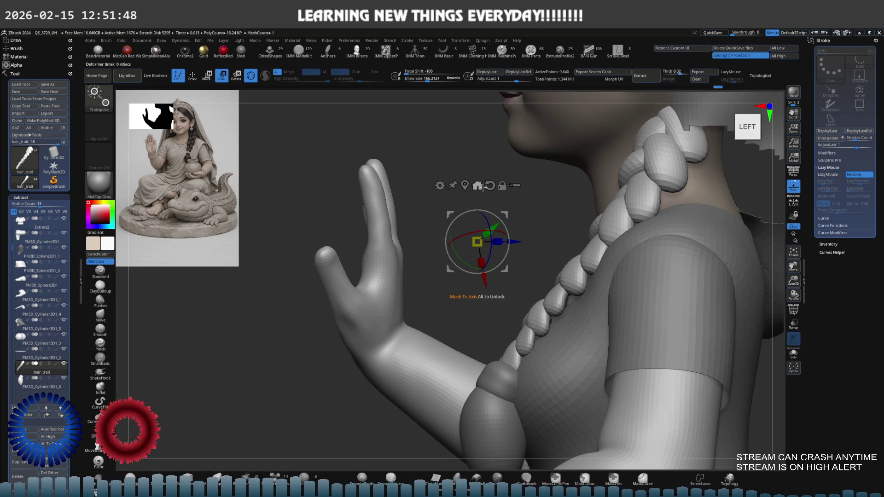
Step: Reduce the Draw Size to 188 and solo the hair_trail braid
mouse_move(483, 186)
mouse_down()
mouse_move(512, 270)
mouse_move(471, 240)
mouse_move(508, 223)
mouse_up()
key(q)
key(s)
drag(428, 321, 416, 322)
key(ctrl+shift+s)
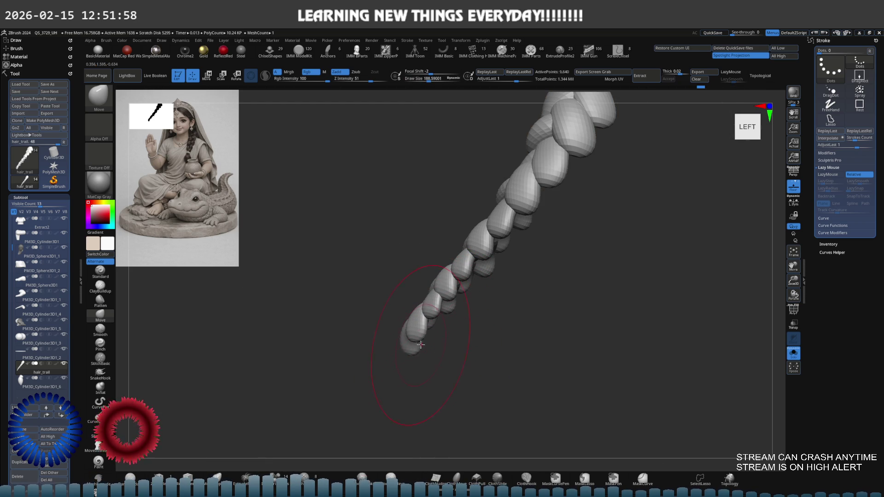
Step: Turn off Solo and return to a front view of the face and braid
key(ctrl+shift+s)
shift+drag(420, 345, 420, 304)
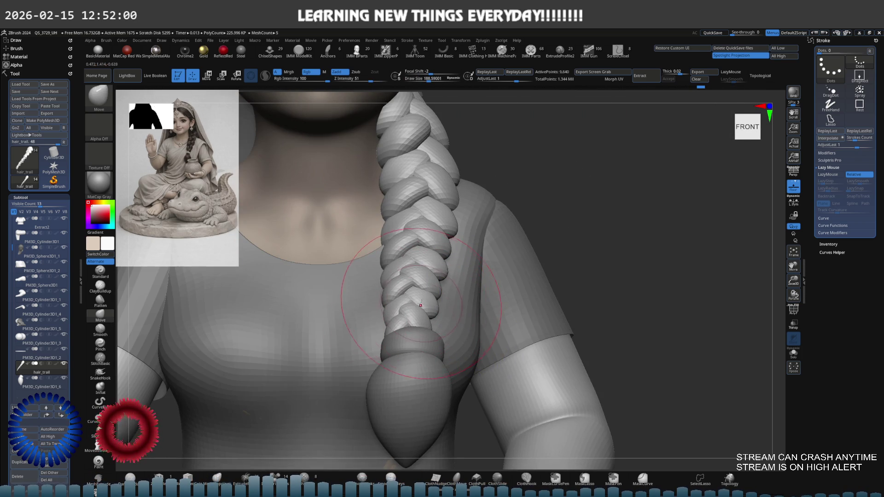
right_drag(443, 239, 420, 254)
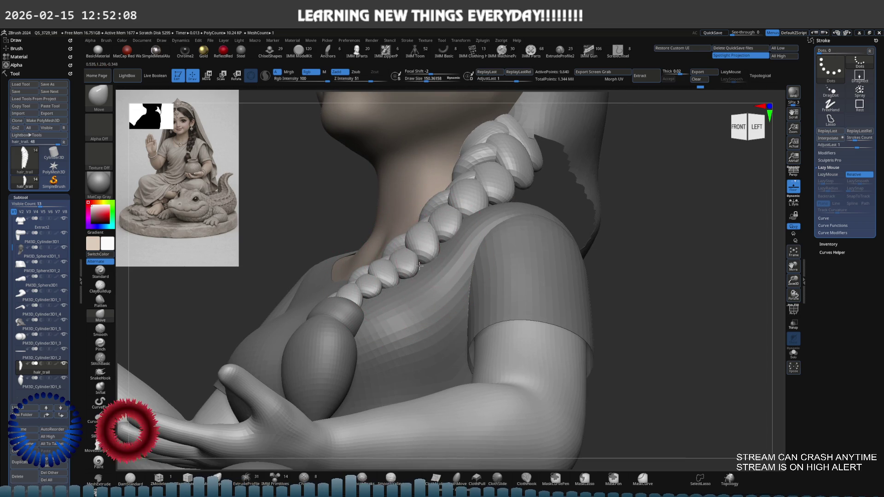
mouse_move(449, 238)
right_down()
mouse_move(473, 277)
mouse_move(458, 240)
mouse_move(495, 213)
mouse_move(424, 274)
mouse_move(454, 276)
mouse_move(443, 284)
right_up()
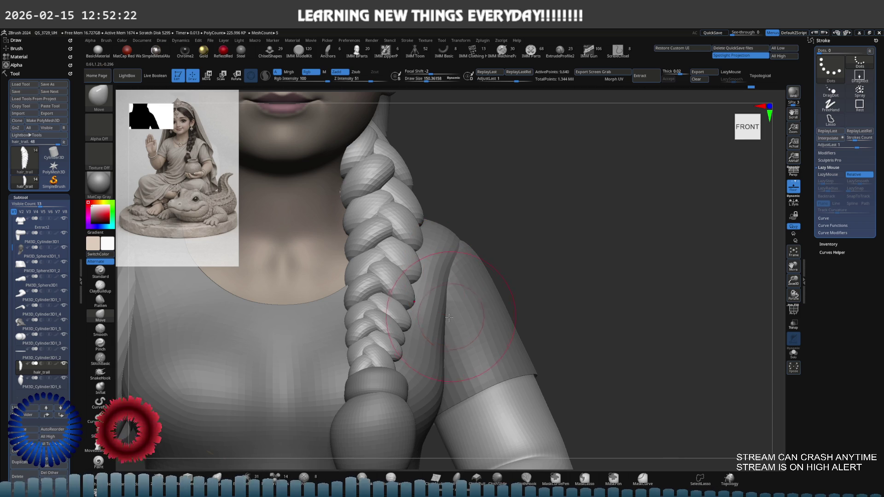
mouse_move(420, 325)
ctrl+right_down()
mouse_move(428, 323)
mouse_move(398, 326)
mouse_move(410, 316)
ctrl+right_up()
Step: Select the PM3D_Cylinder3D1_6 ball and scale it narrower and longer into a pointed bulb
alt+click(382, 316)
key(e)
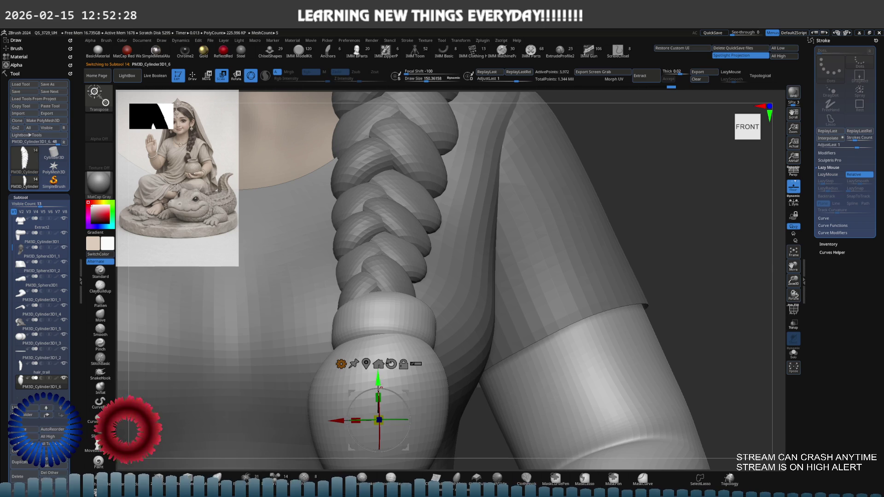
drag(384, 421, 395, 375)
key(q)
key(e)
mouse_move(395, 376)
right_down()
mouse_move(450, 334)
mouse_move(464, 345)
mouse_move(451, 318)
right_up()
Step: Select the braid tip with the Move brush, show its polyframe, and enlarge the brush to about 125
key(q)
key(b)
key(m)
key(v)
alt+click(445, 319)
key(shift+f)
key(g)
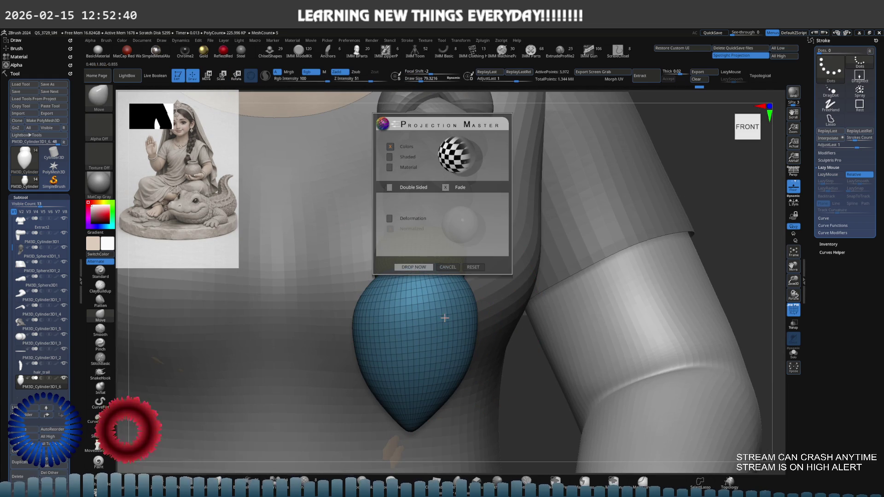
key(Escape)
key(s)
drag(437, 321, 440, 321)
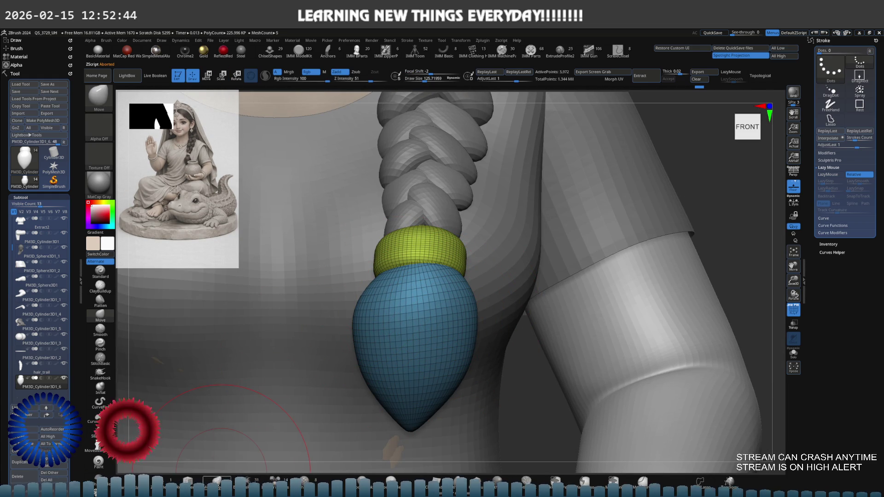
Step: Reshape the tassel bulb with the Move Topological brush, pulling its tip downward
key(b)
key(m)
key(t)
drag(389, 286, 382, 281)
drag(456, 290, 428, 293)
drag(423, 412, 418, 424)
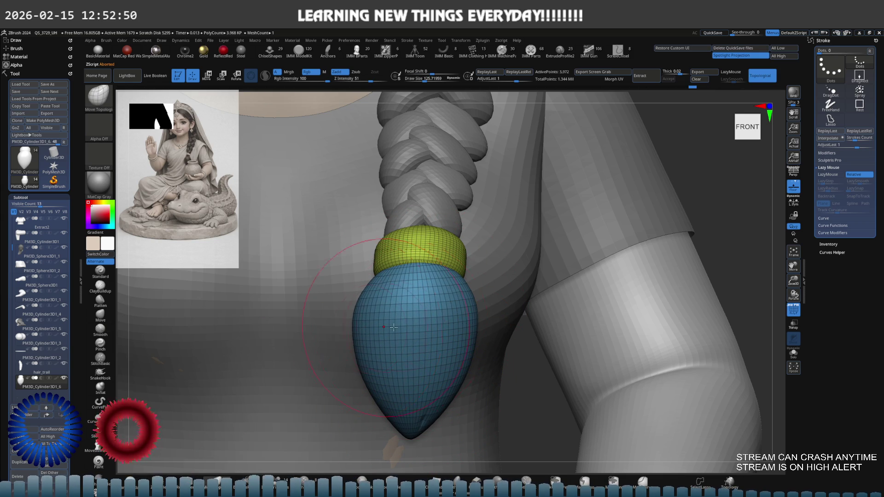
Step: Slide the bulb slightly down below the yellow band with the move gizmo
mouse_move(444, 279)
right_down()
mouse_move(452, 258)
mouse_move(413, 298)
mouse_move(478, 264)
mouse_move(429, 272)
right_up()
key(e)
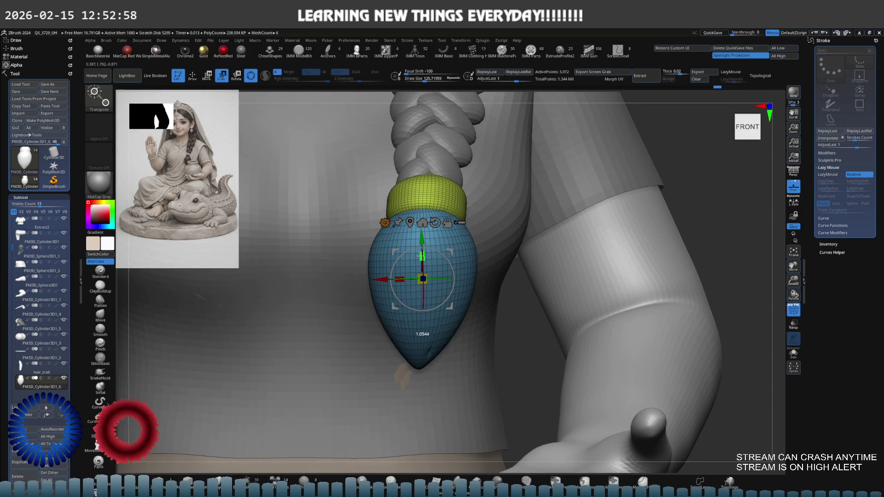
key(q)
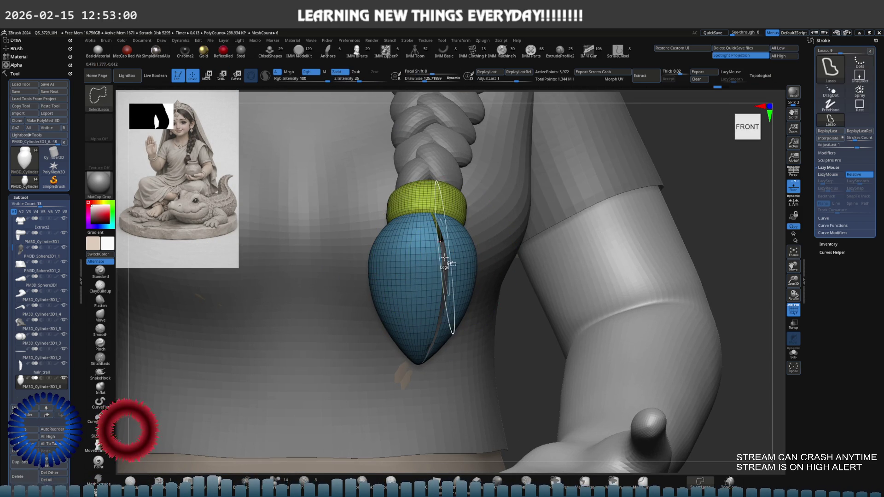
ctrl+shift+click(441, 263)
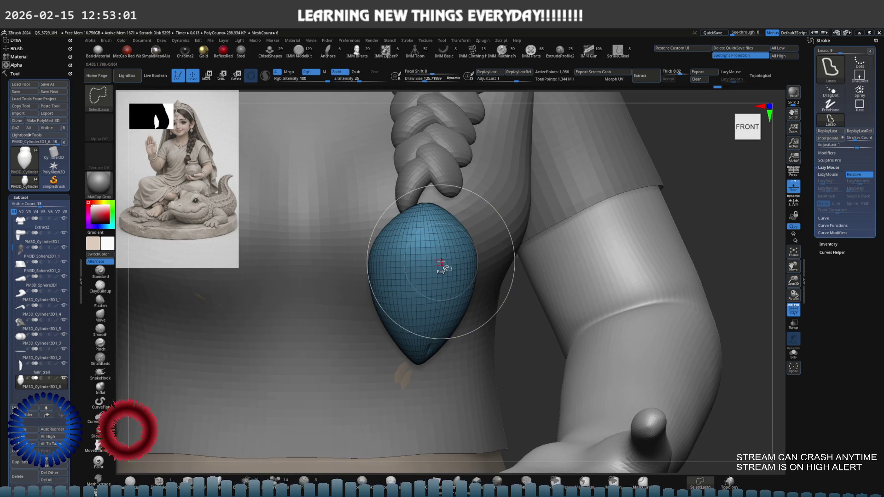
ctrl+shift+click(528, 311)
key(w)
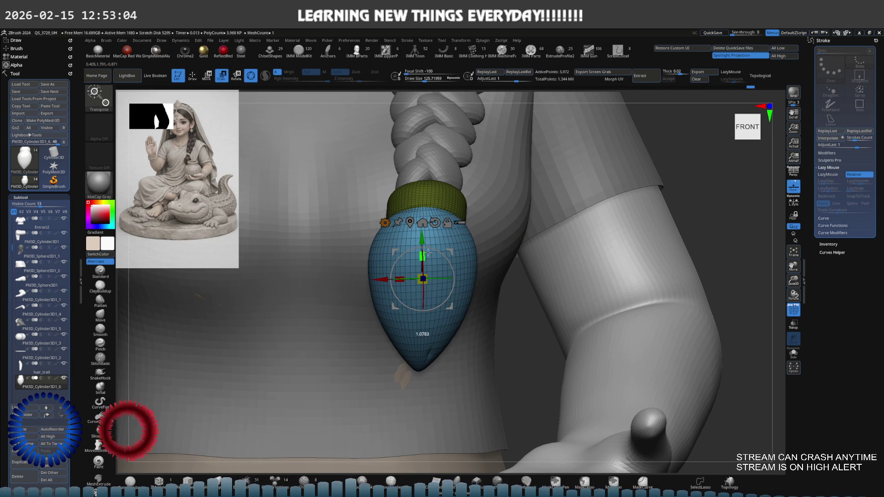
mouse_move(449, 257)
mouse_down()
mouse_move(529, 286)
mouse_move(450, 264)
mouse_up()
key(q)
Step: Turn off polyframe and bend the bulb tip up and right with a Bend deformer
scroll(529, 281, down, 2)
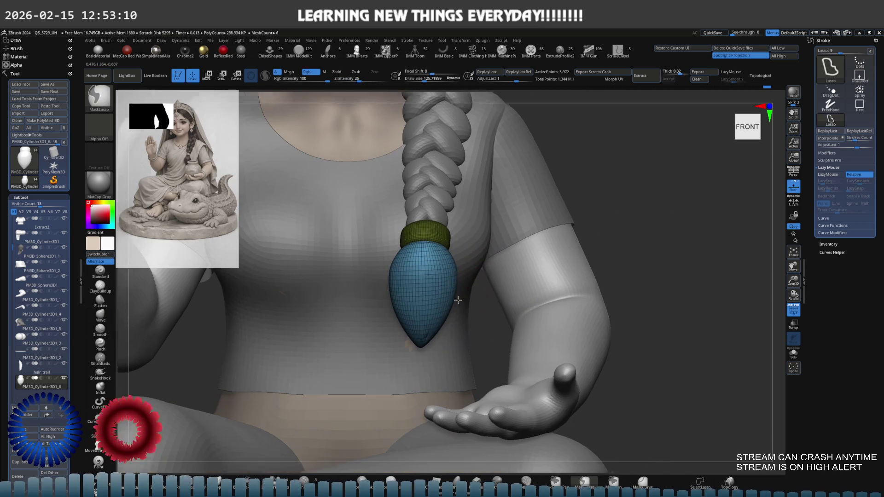
key(shift+f)
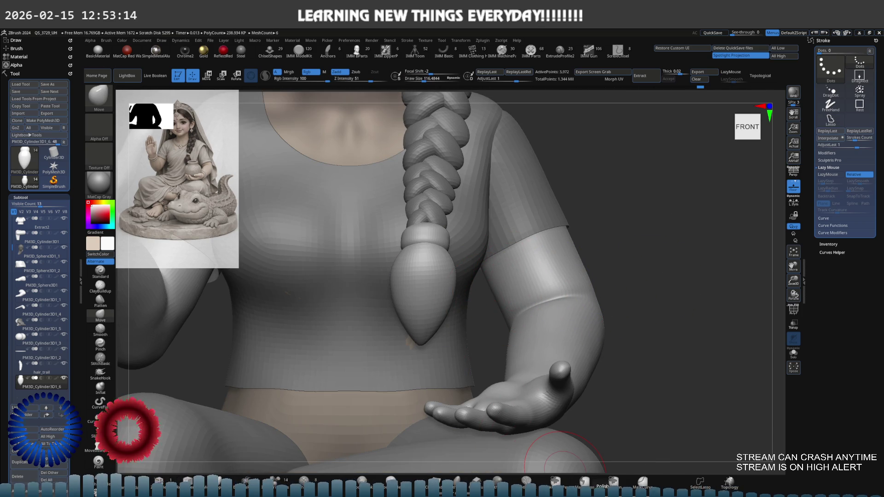
scroll(454, 296, down, 5)
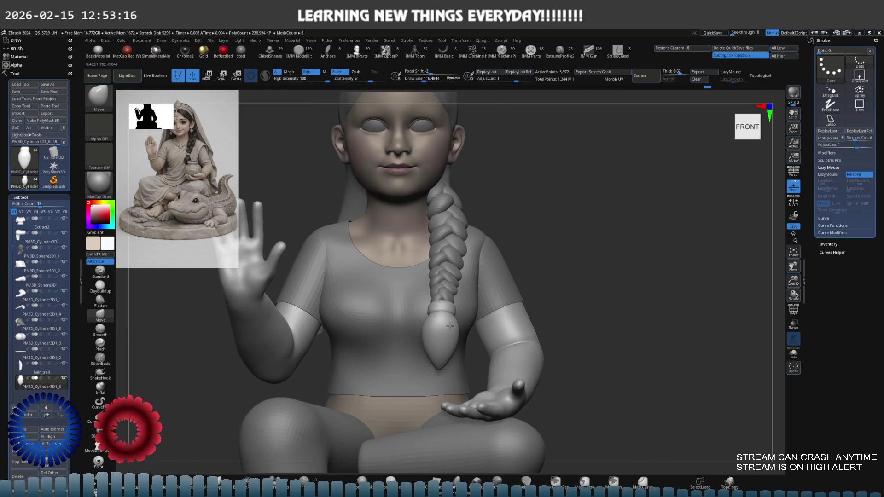
scroll(446, 233, up, 5)
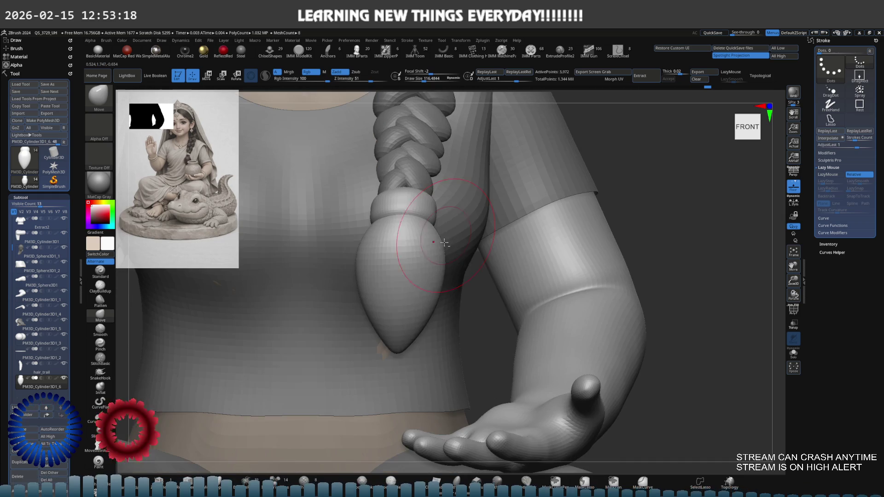
key(e)
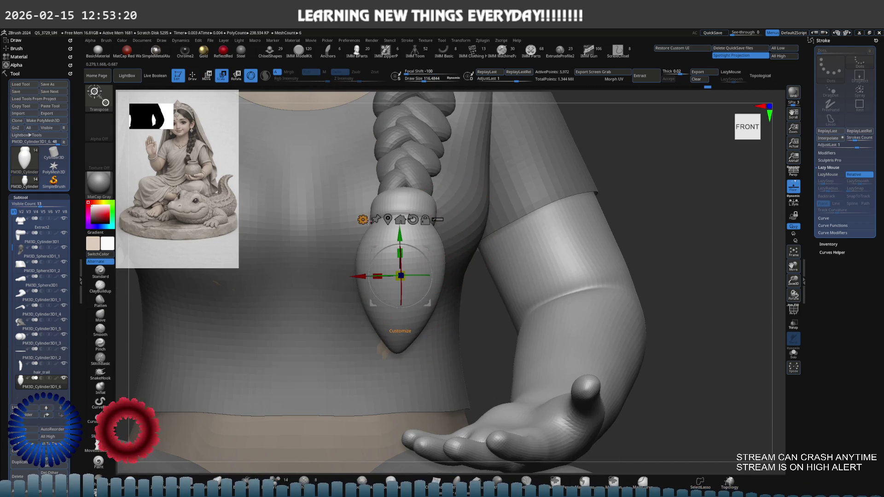
click(364, 220)
click(413, 254)
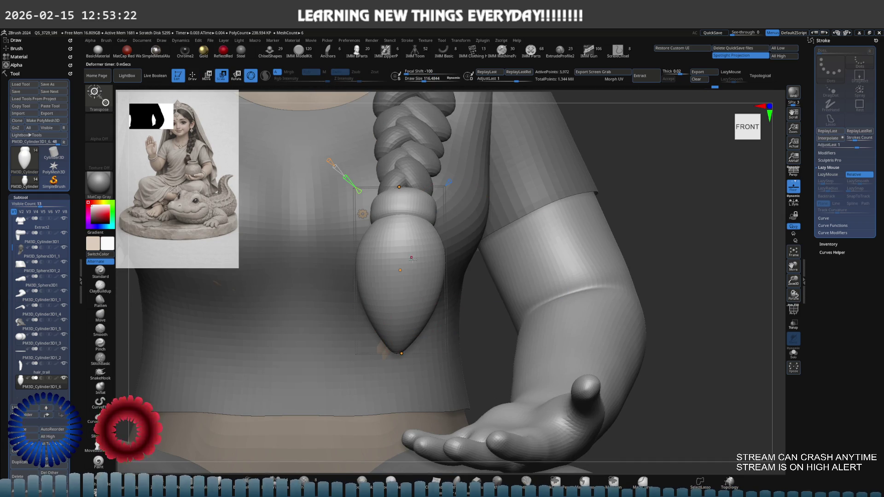
drag(402, 354, 418, 352)
click(403, 272)
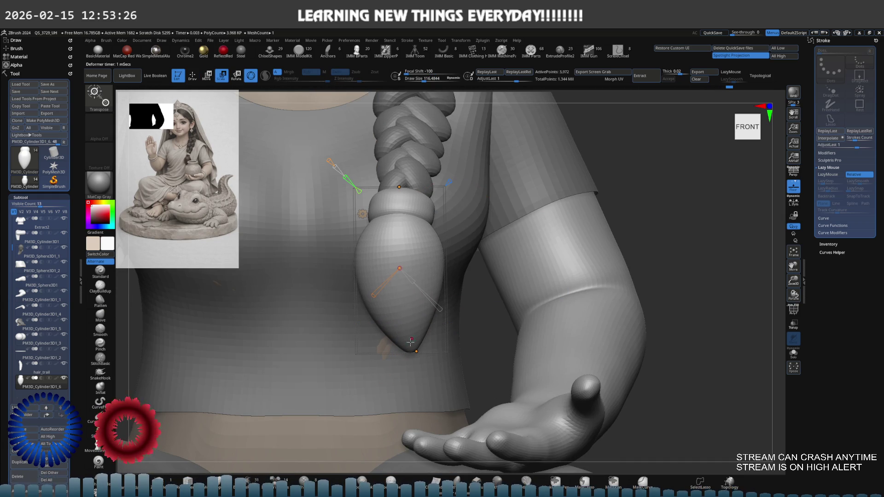
drag(415, 348, 427, 342)
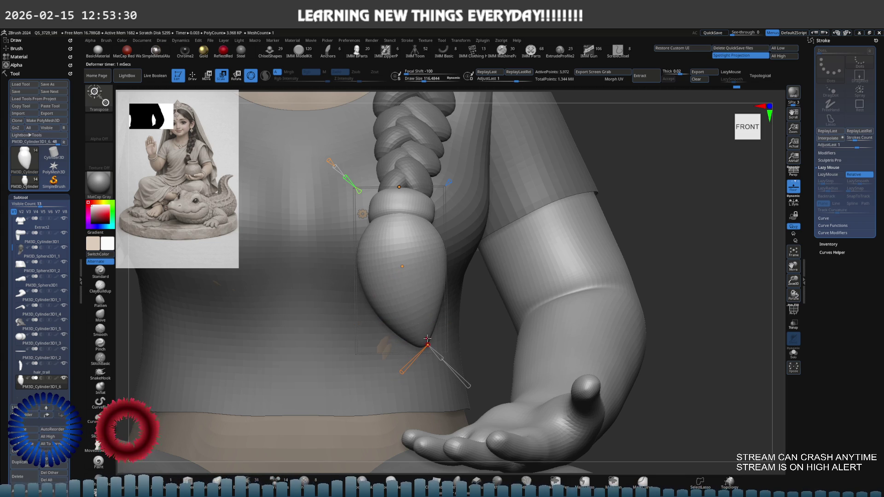
mouse_move(430, 295)
right_down()
mouse_move(456, 281)
mouse_move(479, 285)
mouse_move(469, 271)
right_up()
key(q)
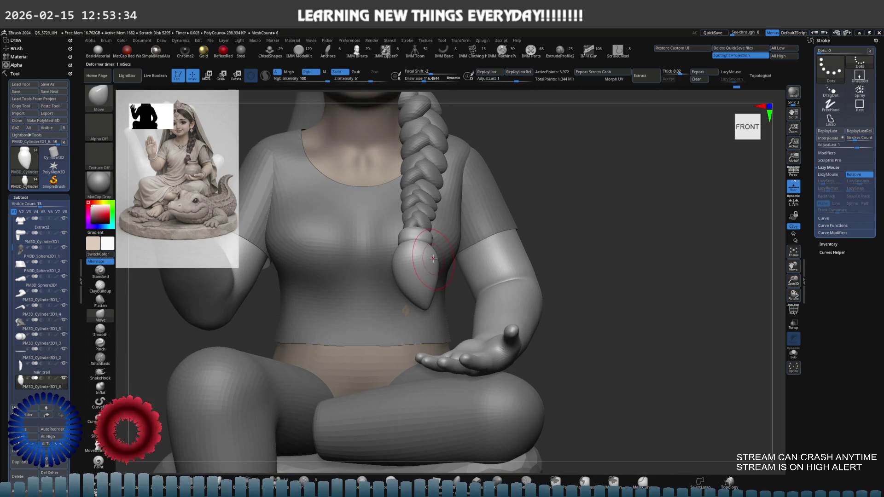
Step: Mask the braid end so only the band stays unmasked
scroll(425, 243, up, 3)
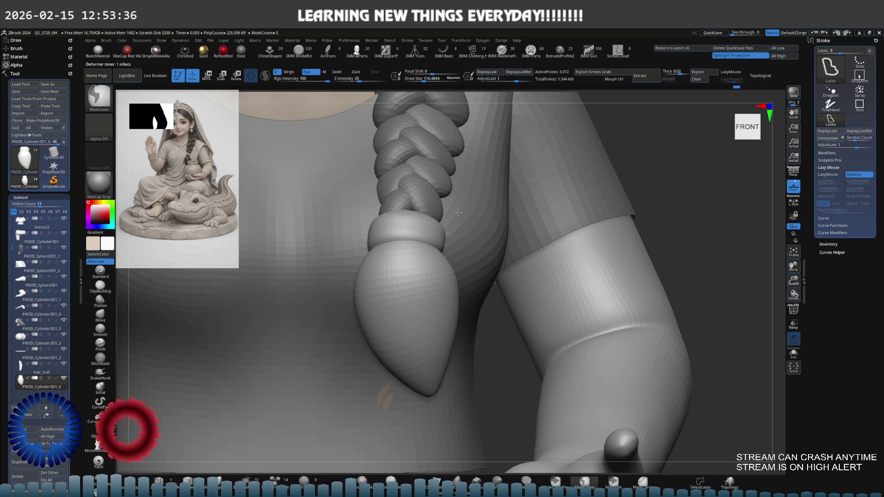
scroll(426, 228, up, 2)
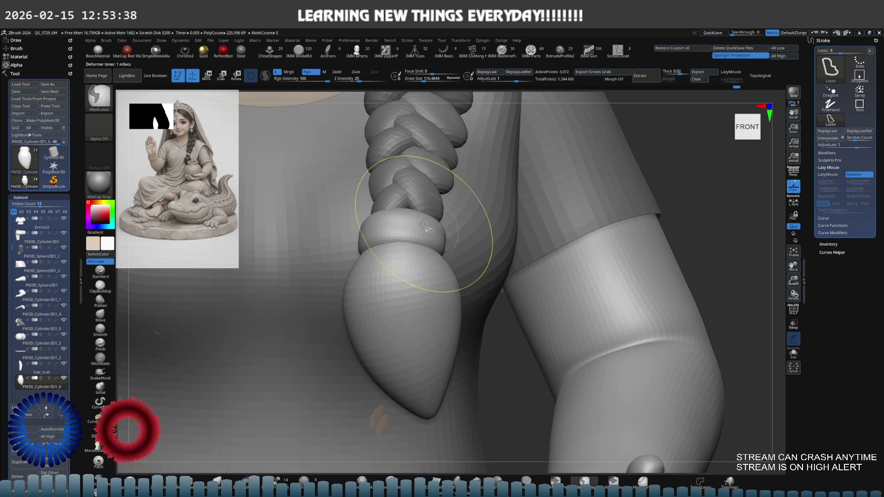
ctrl+shift+click(427, 231)
ctrl+click(503, 331)
ctrl+shift+click(503, 335)
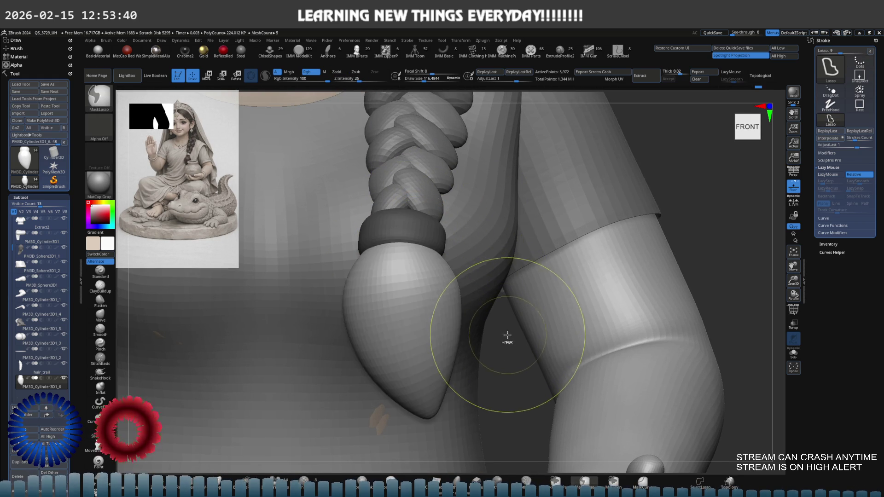
ctrl+click(503, 335)
Step: Shrink the band slightly around the braid using Gizmo 3D, then return to front view
key(e)
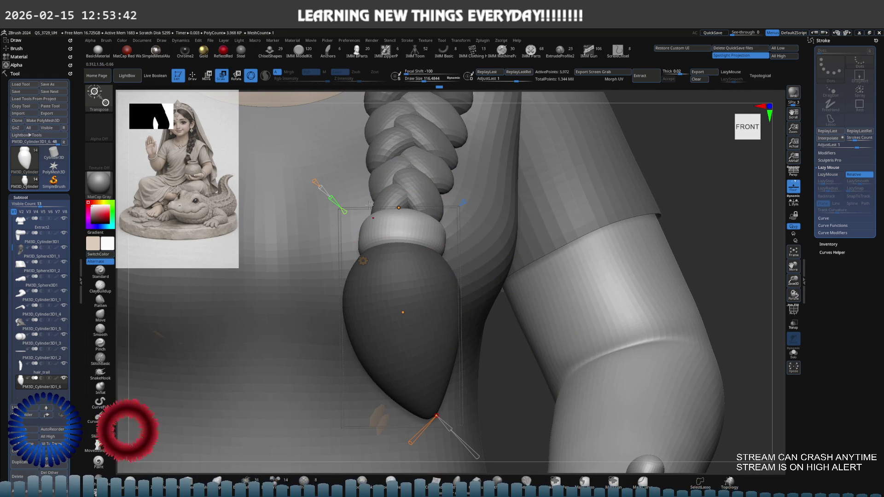
click(363, 261)
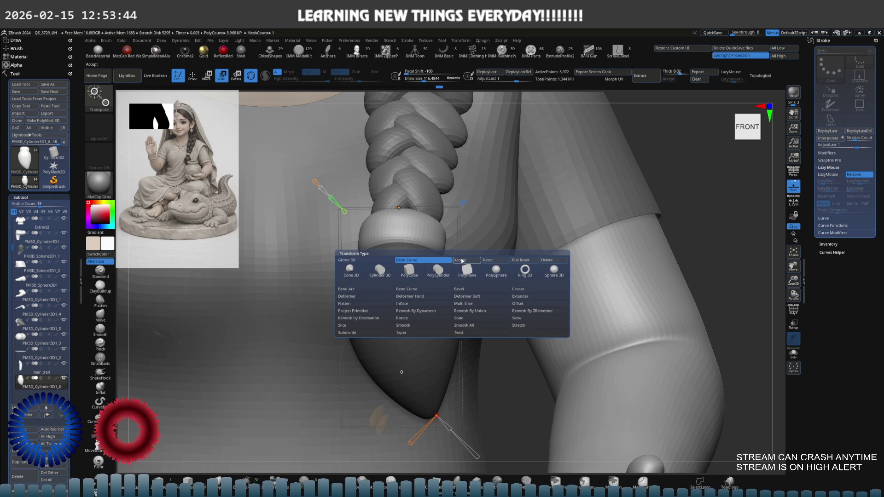
click(461, 260)
click(396, 230)
mouse_move(415, 323)
mouse_down()
mouse_move(429, 277)
mouse_move(423, 269)
mouse_up()
mouse_move(386, 219)
mouse_down()
mouse_move(357, 201)
mouse_move(406, 250)
mouse_up()
mouse_move(487, 236)
mouse_down()
mouse_move(501, 216)
mouse_move(460, 207)
mouse_up()
key(q)
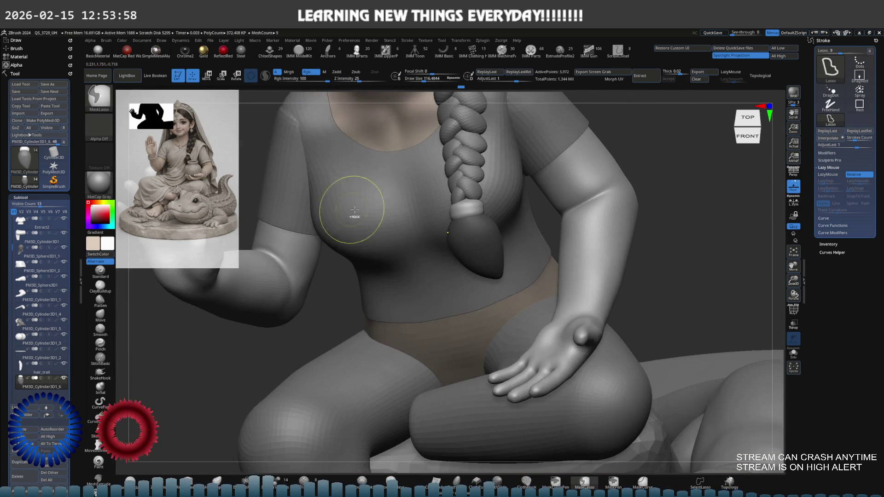
shift+drag(355, 210, 556, 234)
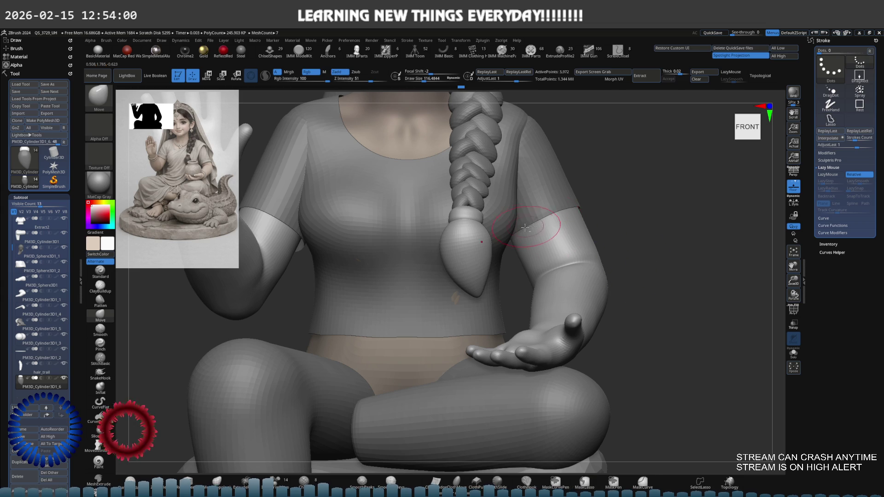
Step: Zoom in on the braid band and make the brush much smaller
scroll(468, 213, up, 3)
scroll(469, 213, up, 4)
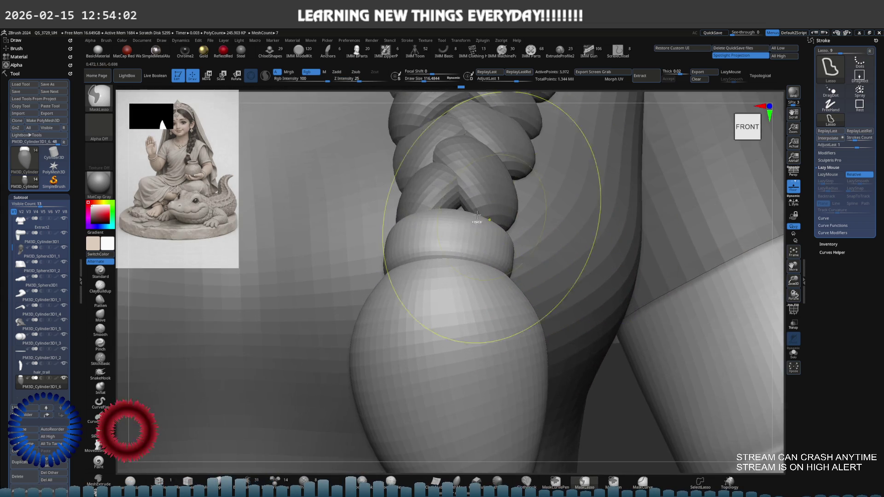
scroll(468, 213, down, 1)
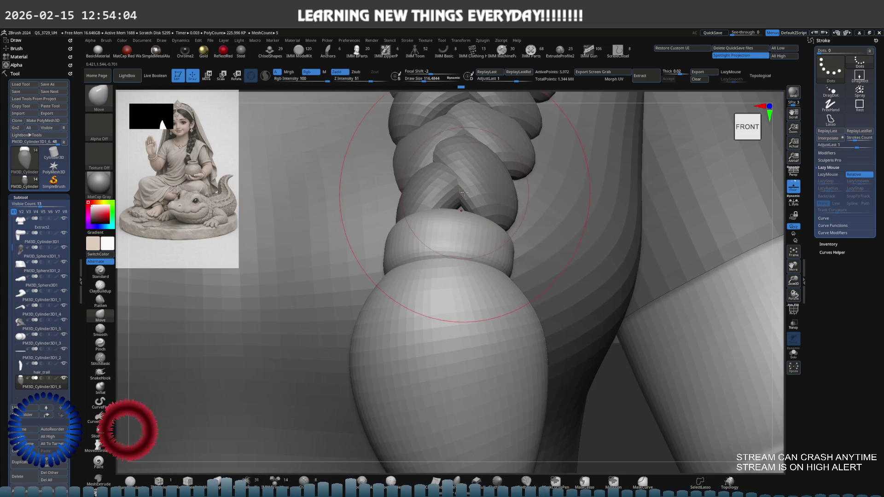
ctrl+scroll(430, 199, down, 1)
ctrl+scroll(430, 198, down, 2)
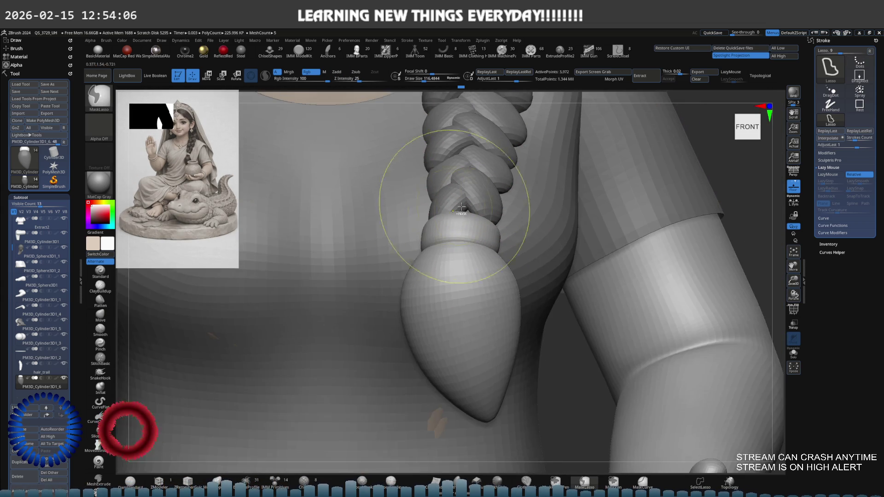
scroll(429, 198, up, 5)
key(space)
key(bracketleft)
key(bracketleft)
key(bracketleft)
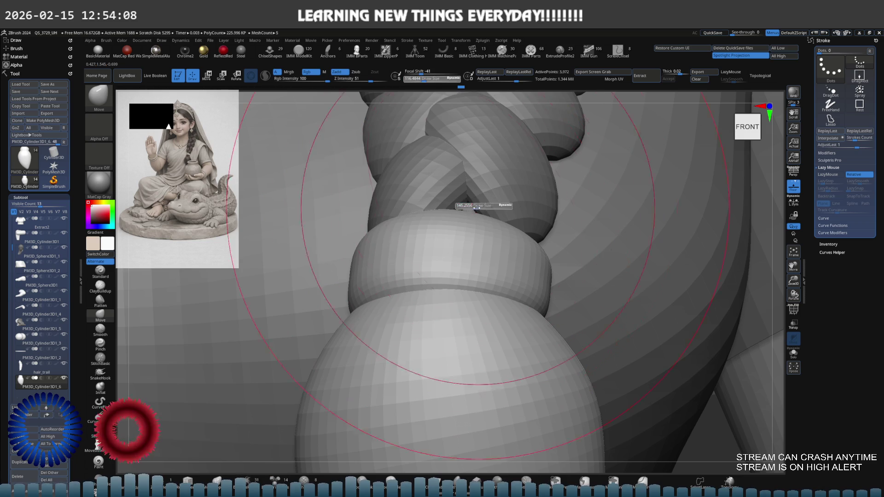
scroll(461, 216, up, 3)
right_drag(464, 229, 471, 224)
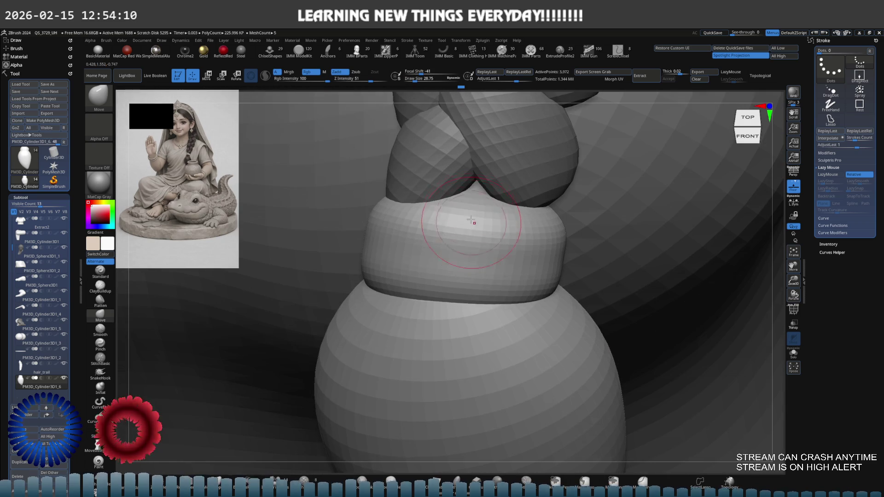
key(bracketright)
key(bracketright)
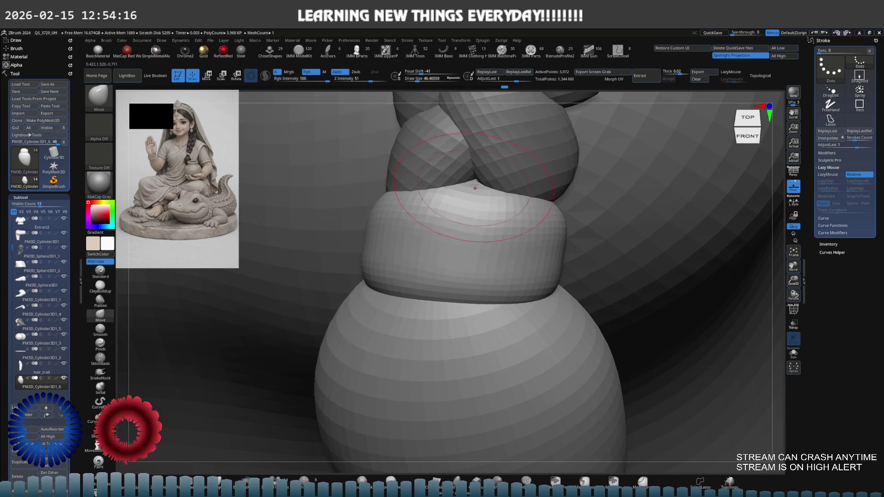
Step: Try the Dam Standard brush, then return to the Move brush at size about 38
key(b)
key(d)
key(s)
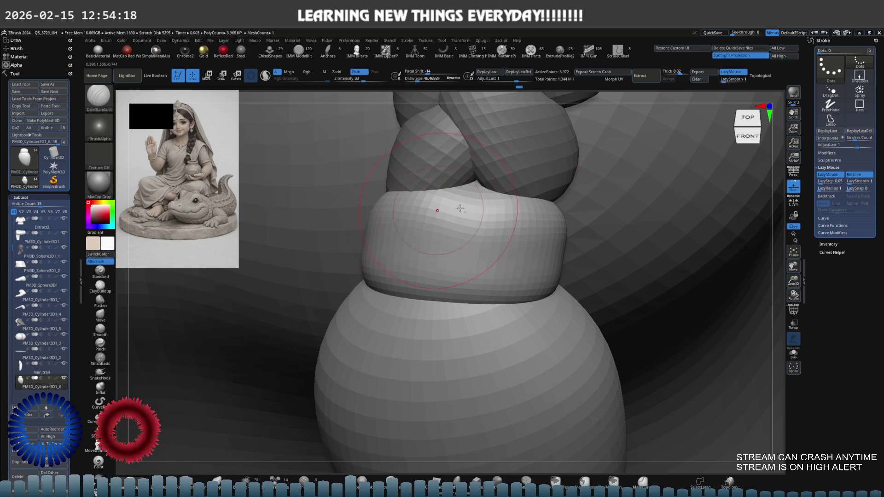
key(s)
drag(492, 213, 502, 219)
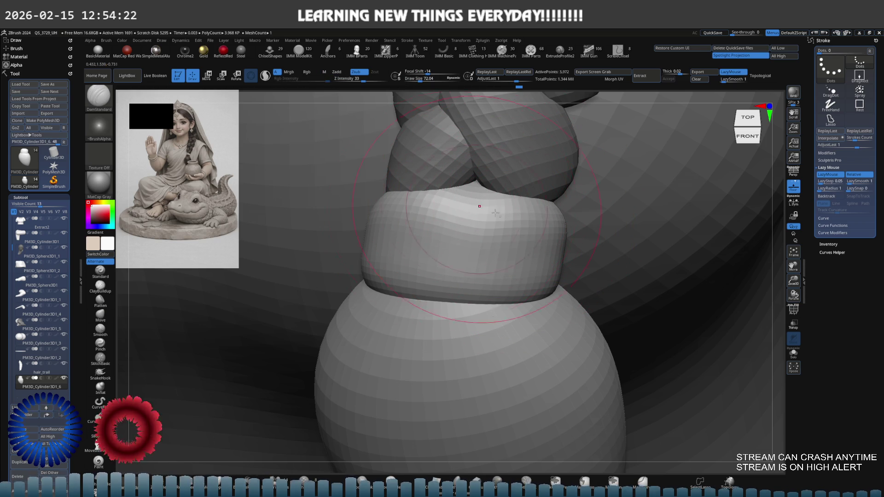
key(b)
key(m)
key(v)
key(s)
drag(476, 229, 475, 227)
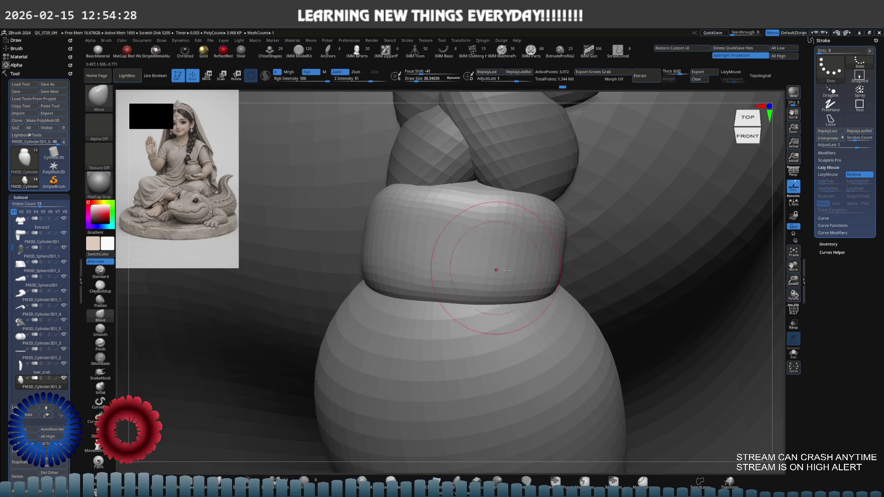
Step: Push the band's upper-left bulge outward and smooth it with Shift
right_drag(547, 240, 389, 215)
drag(390, 215, 338, 249)
mouse_move(469, 227)
right_down()
mouse_move(479, 221)
mouse_move(464, 223)
right_up()
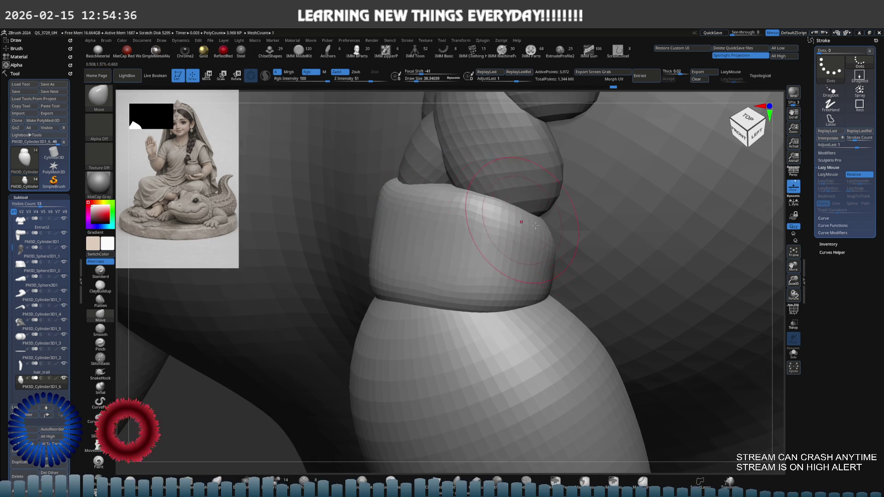
key(shift)
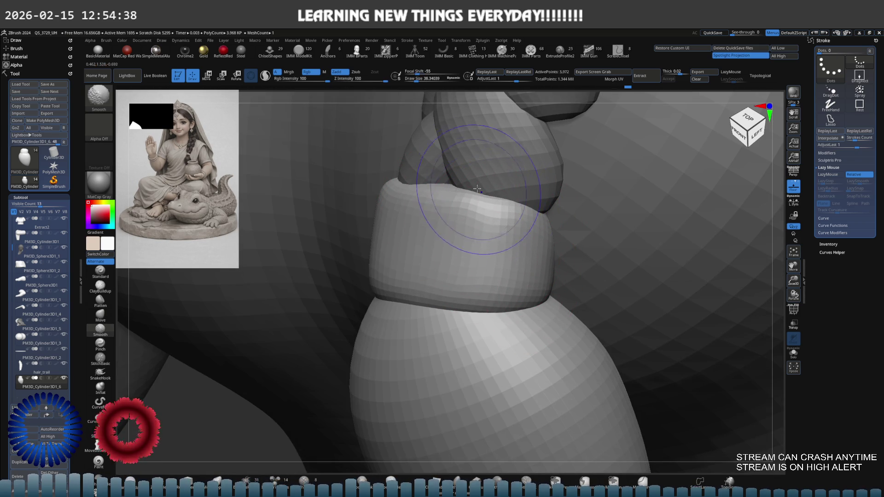
alt+right_drag(484, 227, 515, 202)
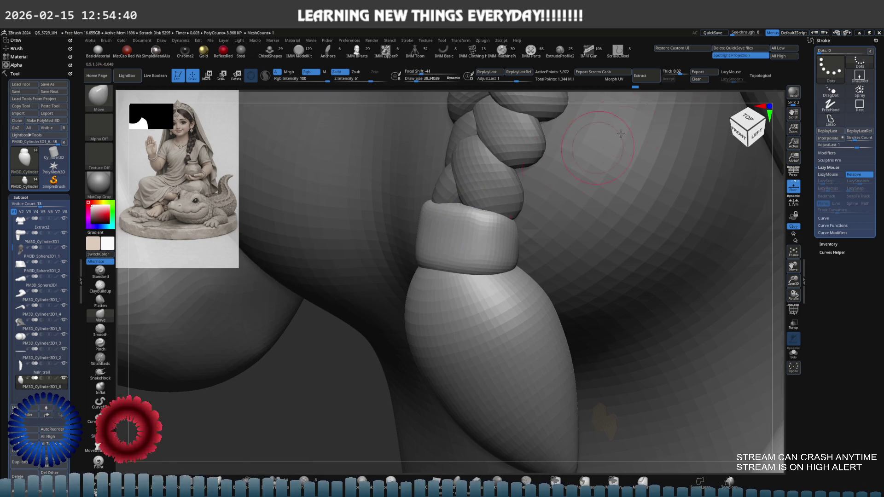
alt+right_drag(465, 216, 450, 208)
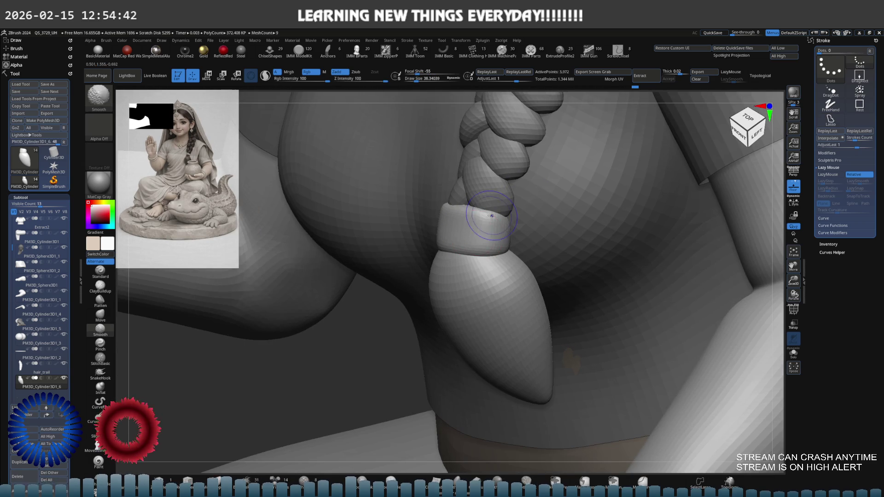
mouse_move(507, 211)
right_down()
mouse_move(559, 203)
mouse_move(440, 213)
mouse_move(556, 222)
mouse_move(461, 279)
mouse_move(474, 267)
right_up()
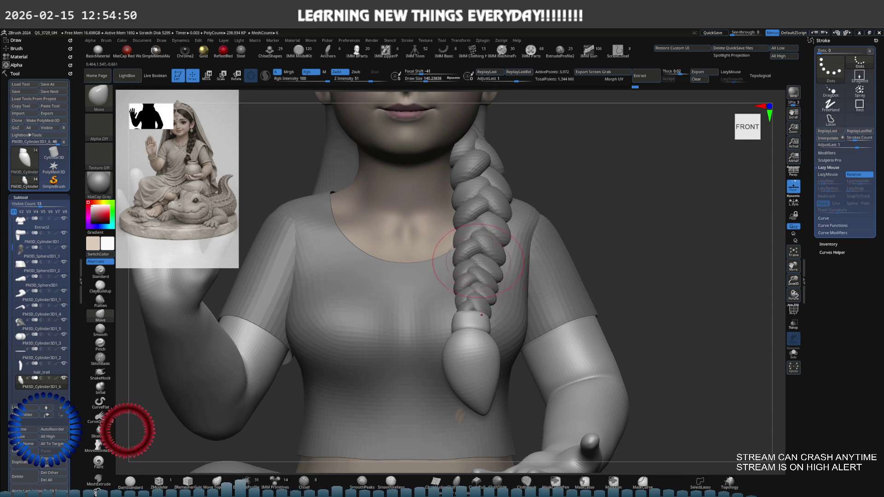
alt+click(488, 262)
ctrl+right_drag(618, 247, 552, 245)
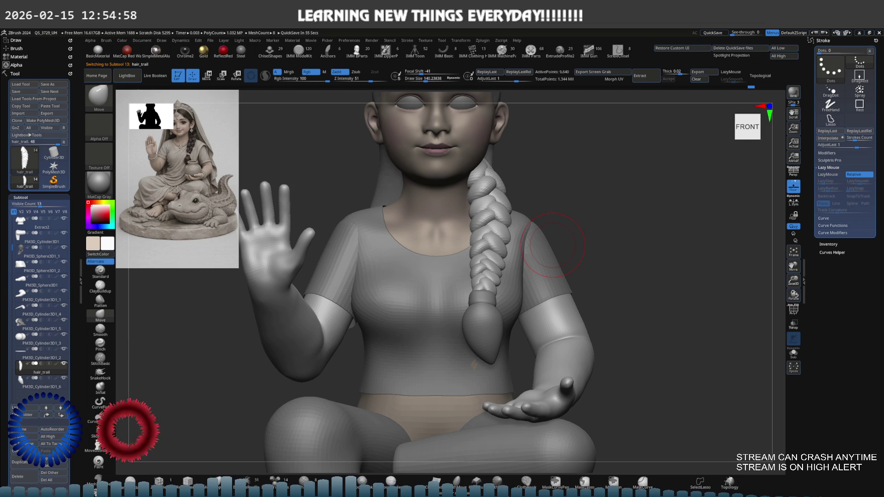
alt+click(436, 291)
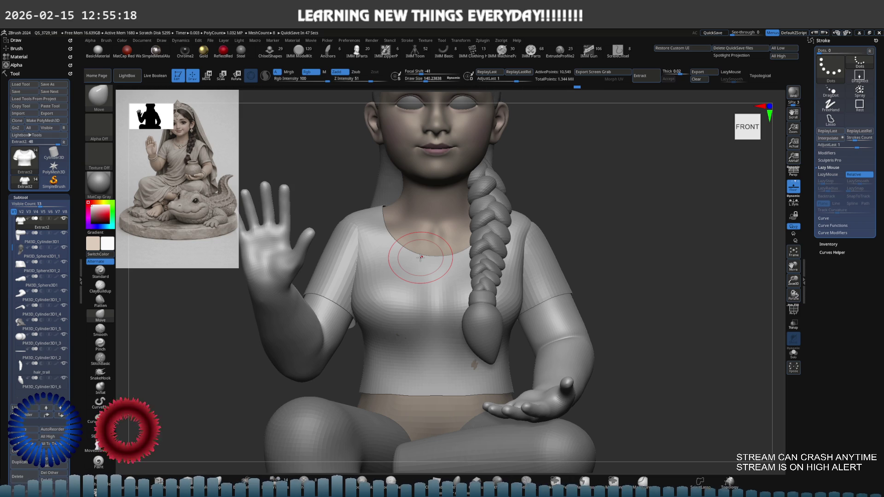
key(ctrl)
mouse_move(322, 193)
alt+mouse_down()
mouse_move(460, 222)
mouse_move(480, 256)
mouse_move(425, 168)
mouse_move(461, 264)
alt+mouse_up()
mouse_move(461, 264)
right_down()
mouse_move(438, 297)
mouse_move(481, 268)
mouse_move(479, 252)
right_up()
key(s)
drag(479, 252, 488, 253)
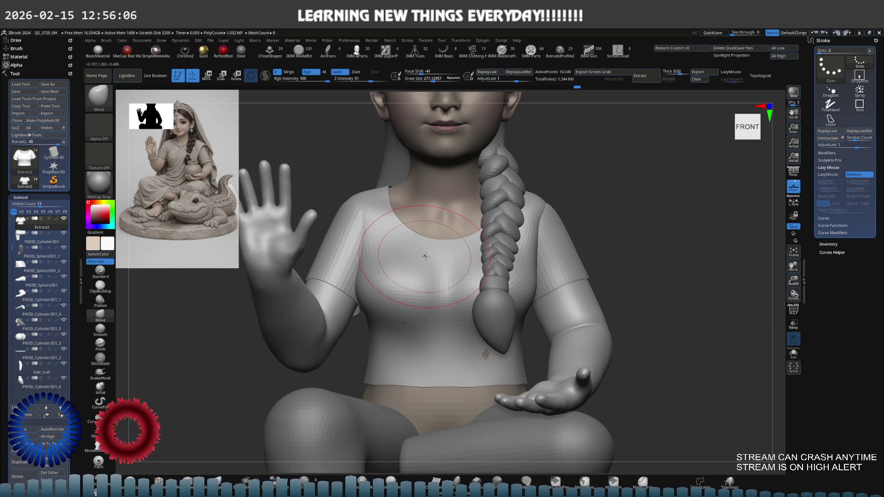
key(s)
mouse_move(397, 292)
right_down()
mouse_move(451, 289)
mouse_move(405, 281)
right_up()
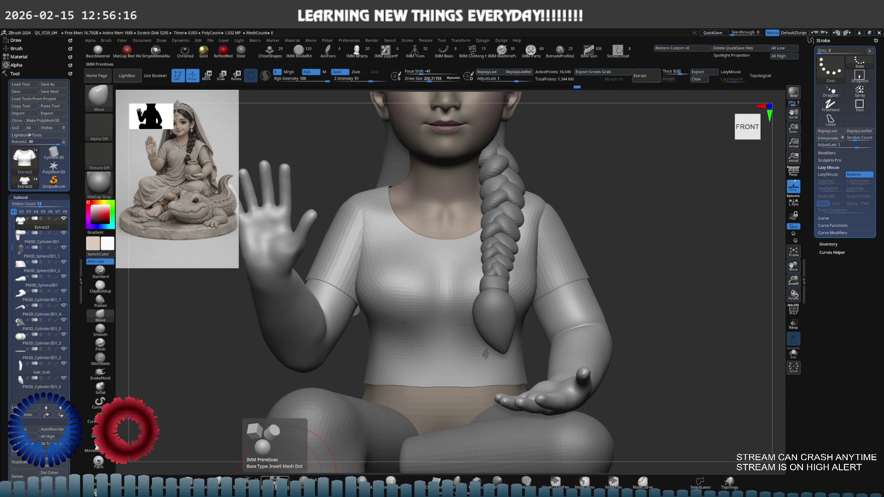
Step: Append a Plane3D mesh as a new subtool, select it and show its polyframe
click(240, 477)
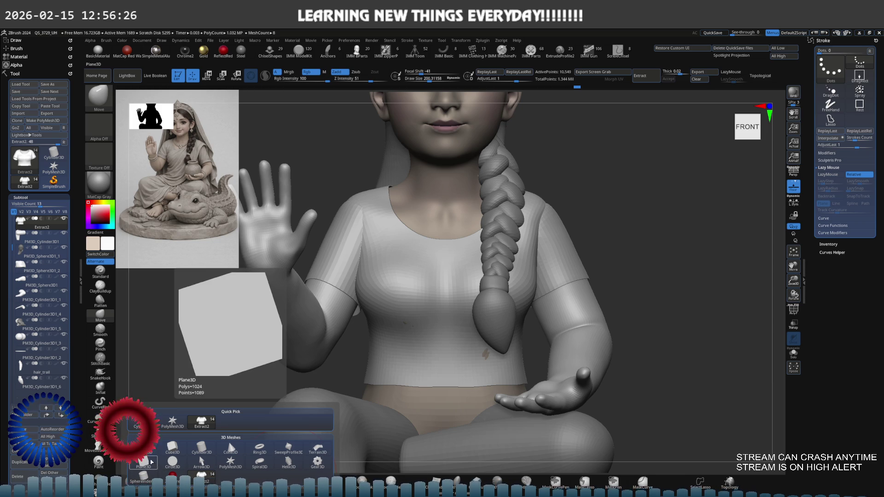
click(144, 462)
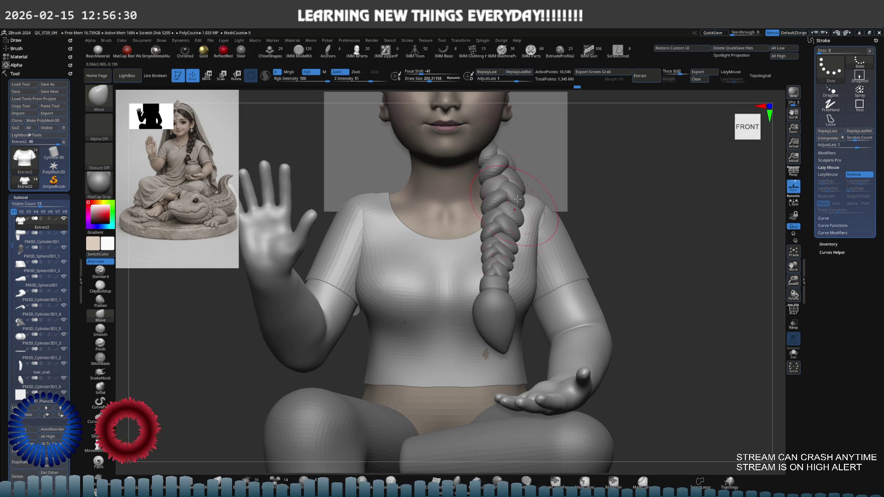
scroll(540, 213, up, 3)
scroll(539, 213, down, 3)
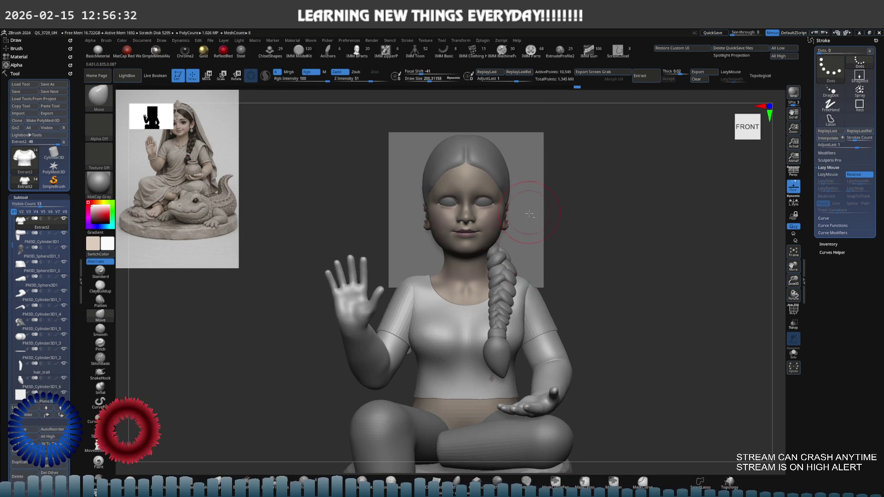
alt+click(532, 211)
key(e)
key(shift+f)
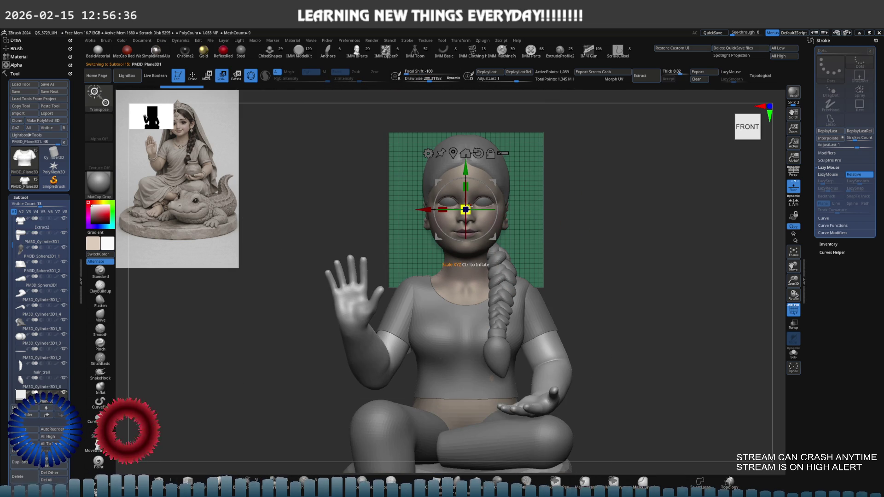
Step: Narrow the plane into a strip and rotate it diagonally across the chest
drag(466, 209, 446, 208)
right_drag(446, 208, 467, 202)
alt+drag(468, 202, 423, 203)
shift+right_drag(422, 204, 469, 203)
mouse_move(396, 212)
mouse_down()
mouse_move(374, 315)
mouse_move(390, 298)
mouse_up()
key(space)
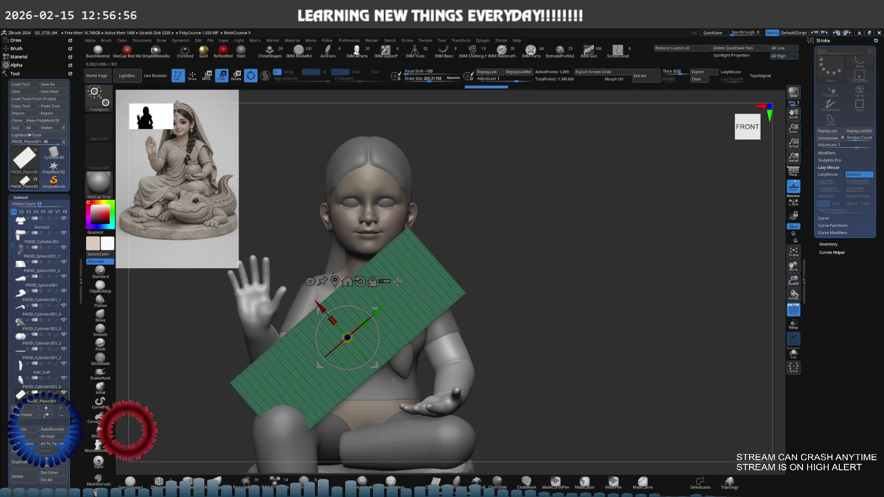
key(q)
Step: Move the plane toward the body from the side view, then delete the plane subtool
right_drag(423, 311, 389, 306)
key(e)
mouse_move(449, 321)
mouse_down()
mouse_move(473, 301)
mouse_move(492, 309)
mouse_move(499, 300)
mouse_up()
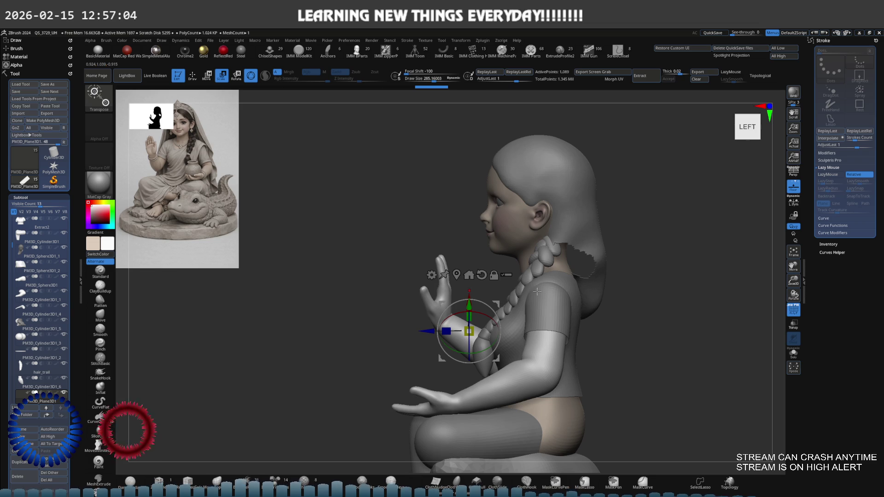
key(space)
right_drag(537, 291, 521, 297)
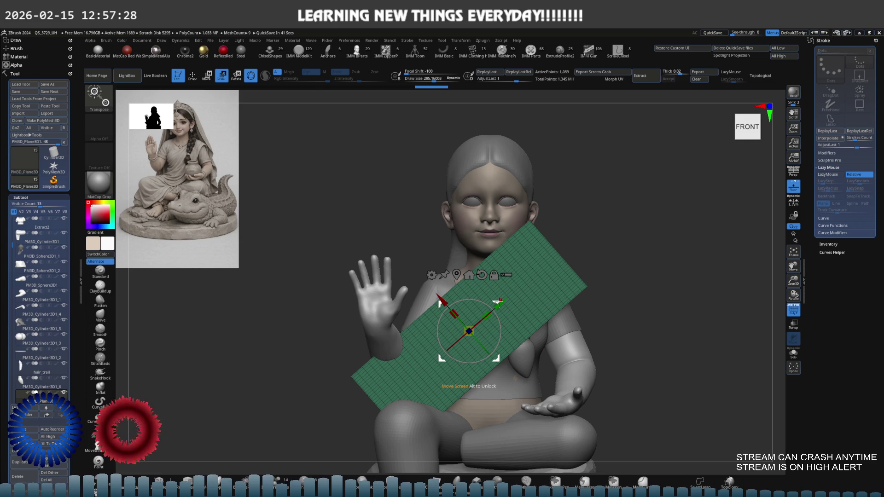
click(480, 349)
Step: Confirm the plane deletion, append a Sphere3D subtool and move it onto the chest
click(485, 347)
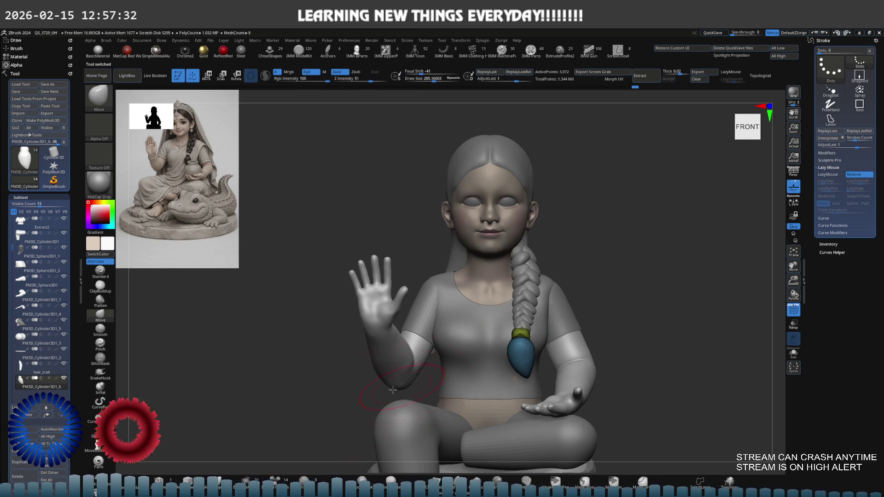
click(187, 481)
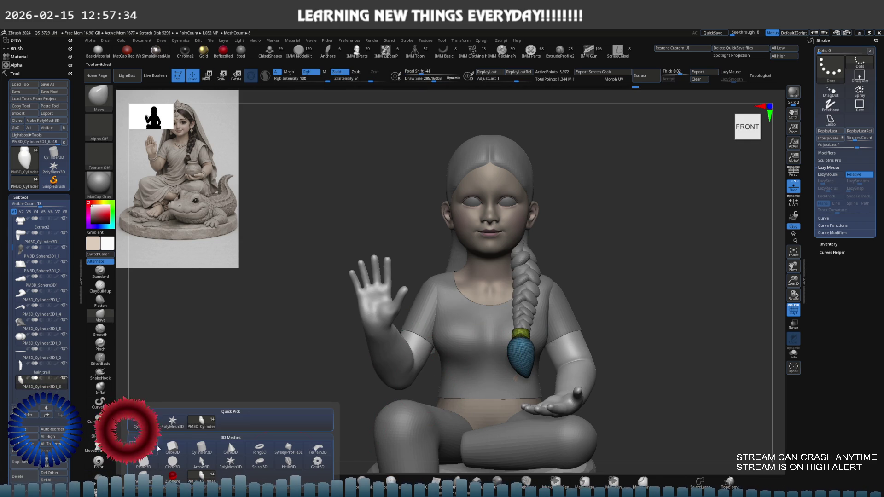
click(151, 454)
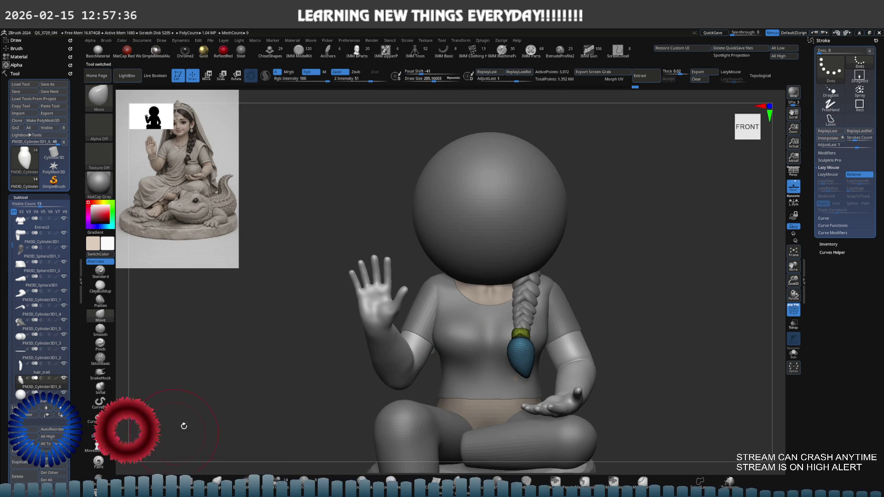
alt+click(488, 241)
key(e)
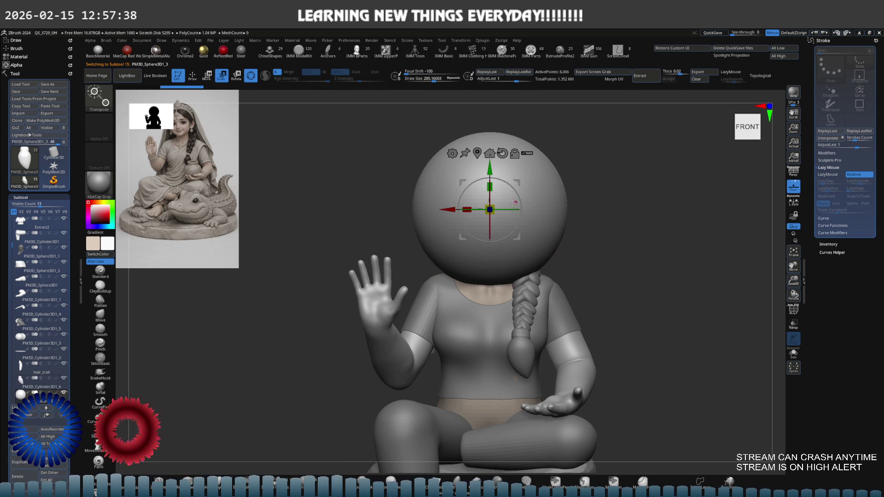
drag(489, 210, 479, 300)
mouse_move(553, 258)
mouse_down()
mouse_move(525, 254)
mouse_move(511, 267)
mouse_up()
key(q)
Step: Switch to the Move brush, solo the sphere and lower its subdivision level
key(b)
key(m)
key(v)
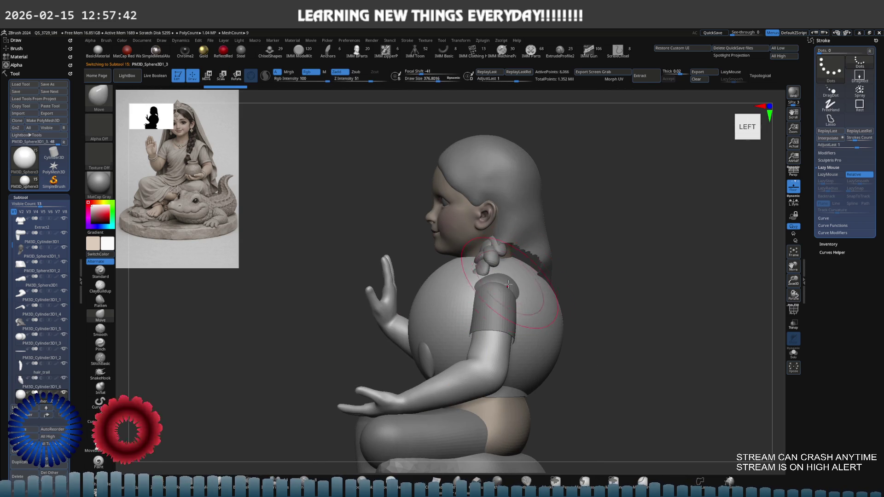
key(shift+ctrl+s)
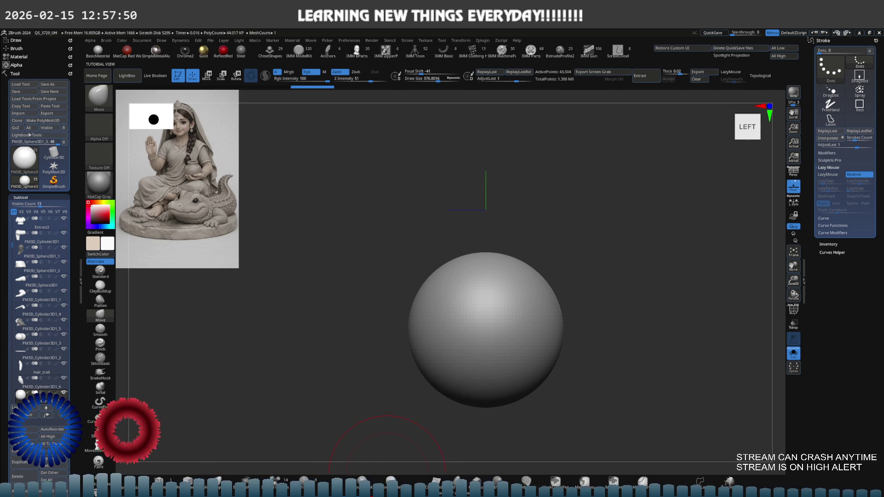
key(shift+d)
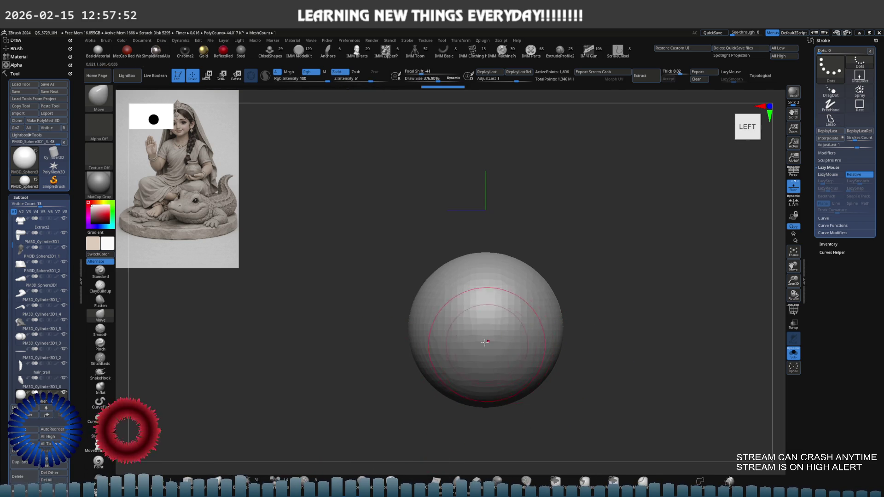
shift+right_drag(487, 346, 428, 294)
key(shift+ctrl+s)
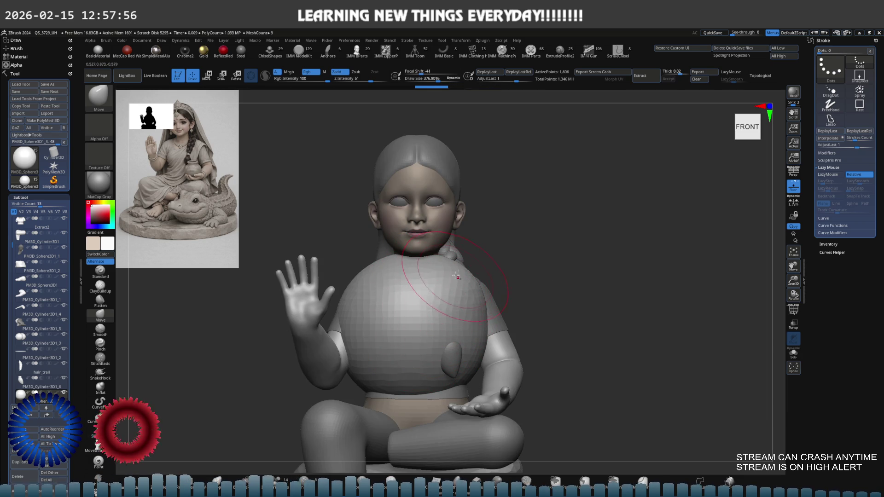
Step: With a larger Move brush, pull the sphere up toward the neck and down over the waist
key(bracketright)
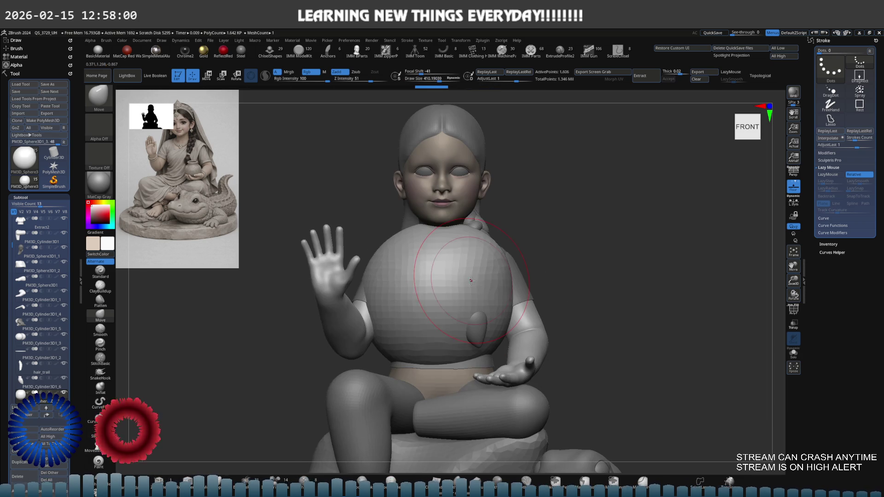
mouse_move(461, 355)
mouse_down()
mouse_move(440, 385)
mouse_move(416, 382)
mouse_move(402, 355)
mouse_up()
key(bracketright)
key(bracketright)
drag(401, 267, 422, 262)
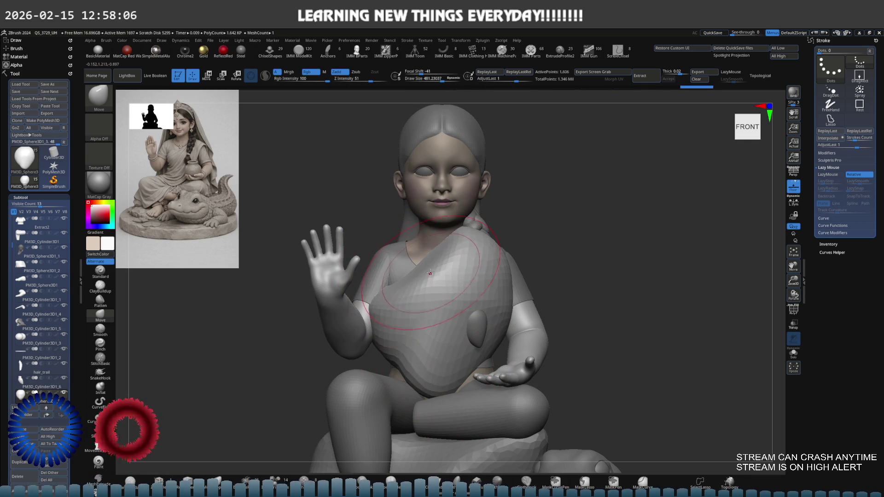
right_drag(470, 276, 464, 299)
right_drag(398, 305, 300, 295)
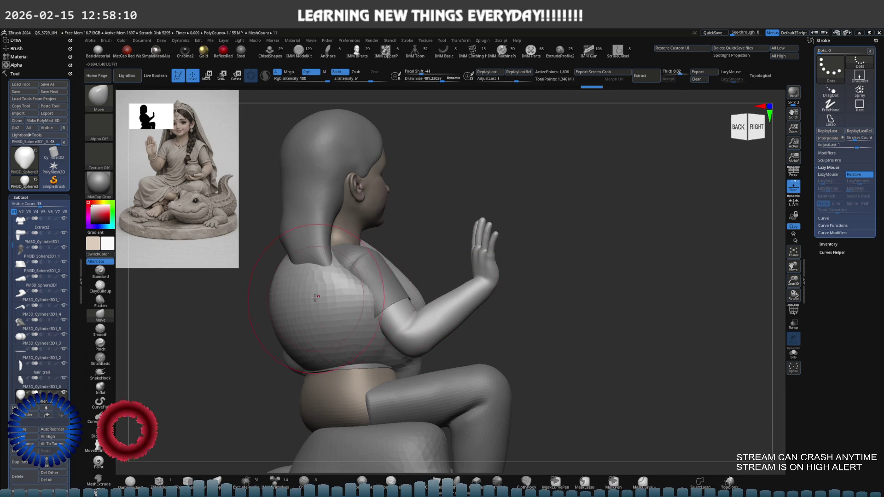
drag(274, 291, 282, 330)
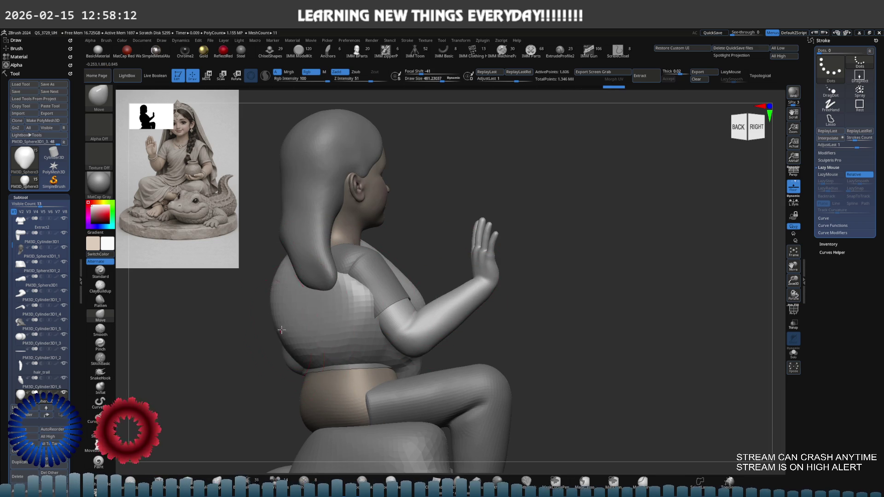
drag(341, 358, 353, 424)
Step: Smooth the drape from the back, then turn back to the front view
right_drag(321, 320, 353, 399)
key(shift)
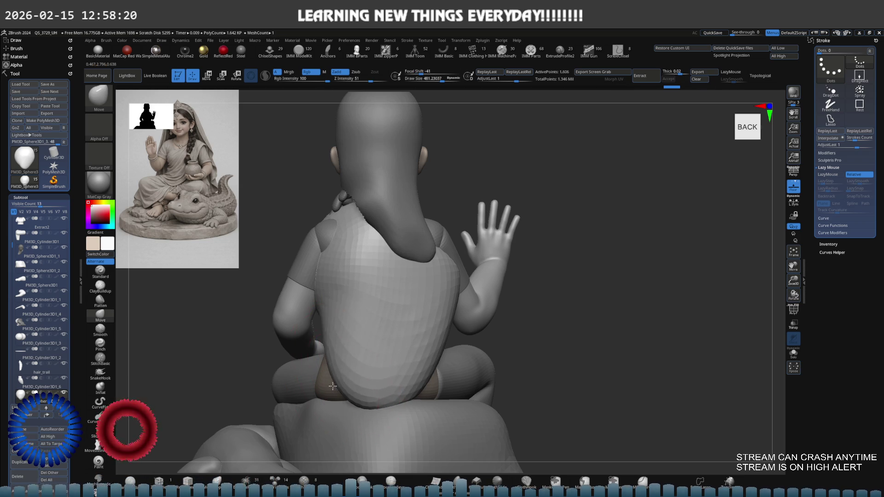
ctrl+drag(588, 304, 518, 360)
mouse_move(518, 360)
right_down()
mouse_move(461, 285)
mouse_move(446, 244)
mouse_move(400, 222)
right_up()
scroll(446, 244, up, 5)
scroll(445, 245, down, 3)
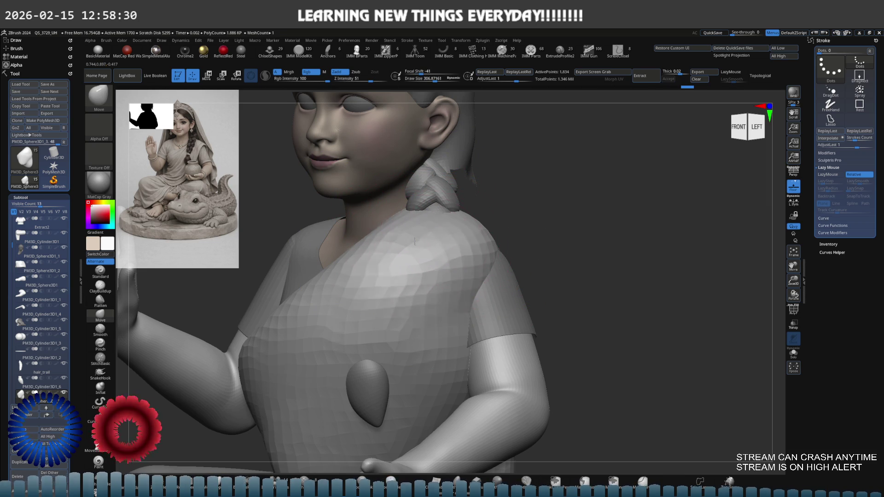
Step: Push the drape's shoulder and chest in so the braid shows, reshaping beside the braid tip
drag(419, 244, 349, 227)
drag(374, 289, 438, 290)
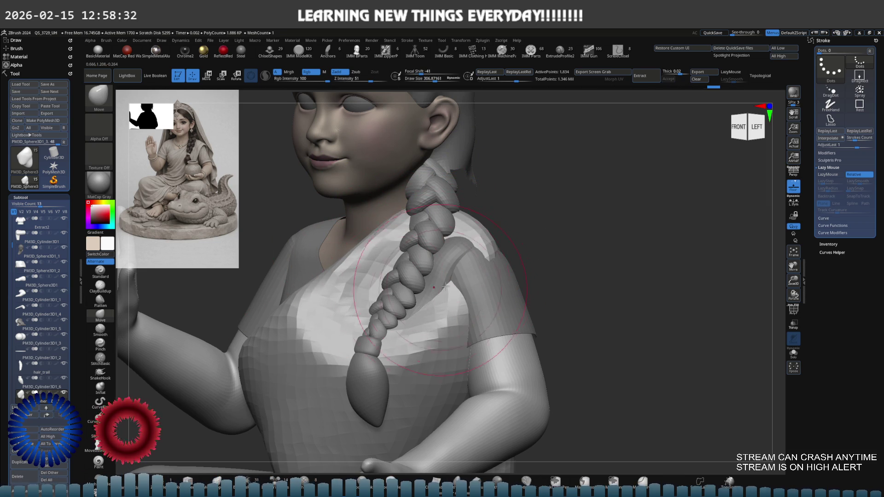
shift+right_drag(456, 276, 323, 299)
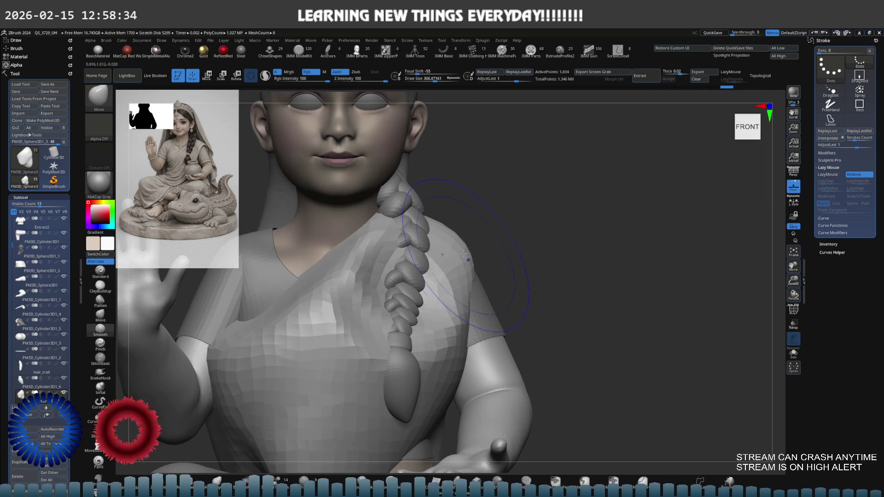
mouse_move(322, 299)
mouse_down()
mouse_move(337, 343)
mouse_move(370, 362)
mouse_up()
key(ctrl+z)
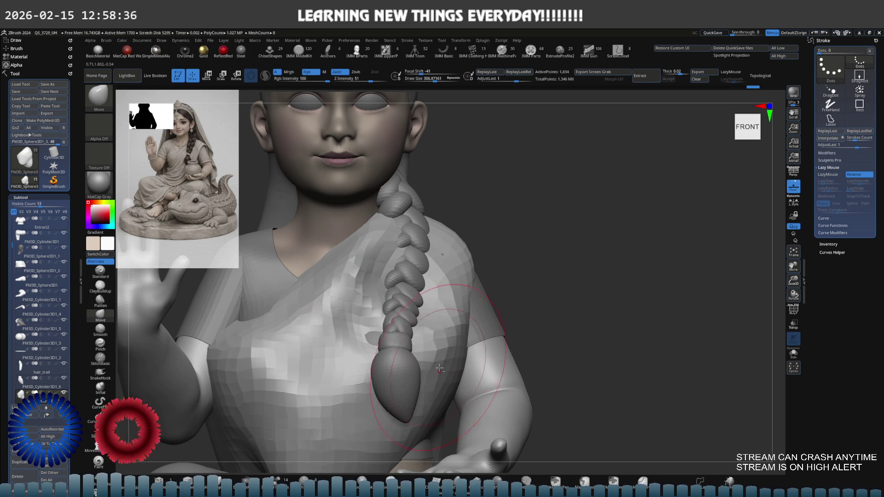
drag(428, 341, 446, 348)
mouse_move(461, 288)
alt+right_down()
mouse_move(451, 159)
mouse_move(335, 276)
mouse_move(397, 267)
alt+right_up()
mouse_move(380, 277)
mouse_down()
mouse_move(325, 331)
mouse_move(366, 298)
mouse_up()
right_drag(365, 298, 414, 209)
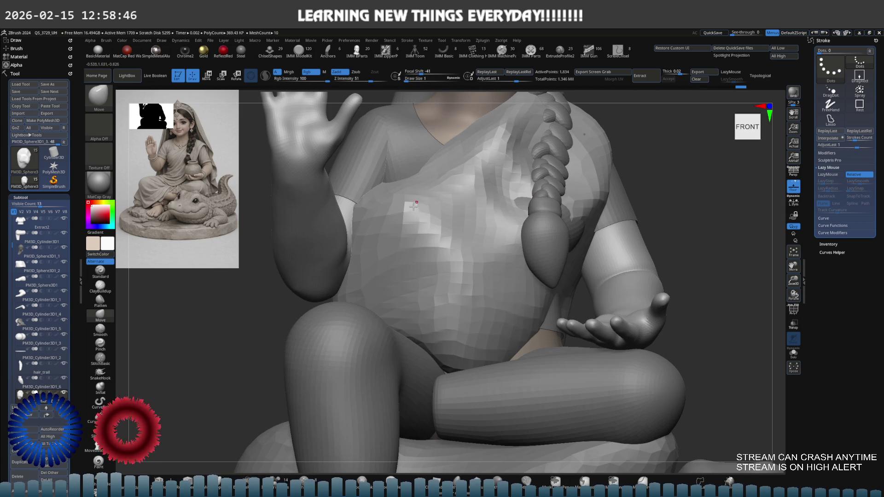
Step: Smooth the drape's chest and belly with the brush enlarged to about 271
mouse_move(433, 215)
shift+mouse_down()
mouse_move(375, 206)
mouse_move(396, 203)
mouse_move(414, 221)
mouse_move(479, 170)
mouse_move(420, 258)
mouse_move(456, 277)
mouse_move(497, 337)
mouse_move(557, 257)
shift+mouse_up()
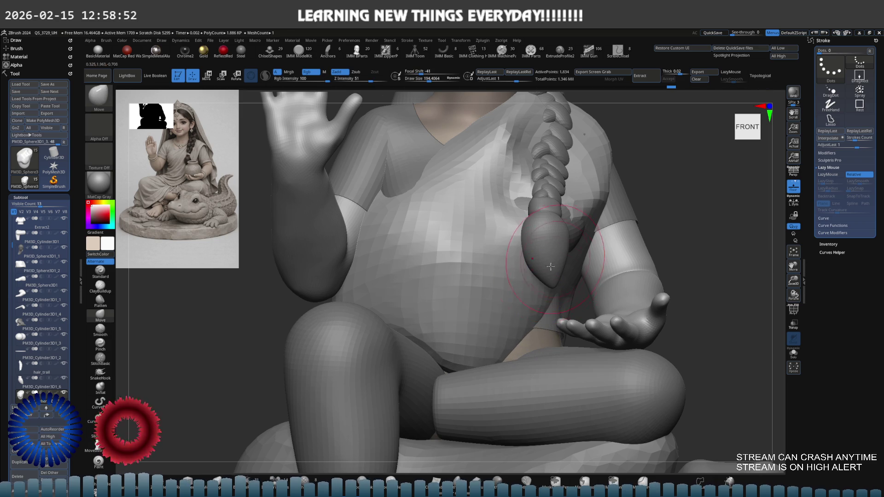
right_drag(555, 278, 558, 273)
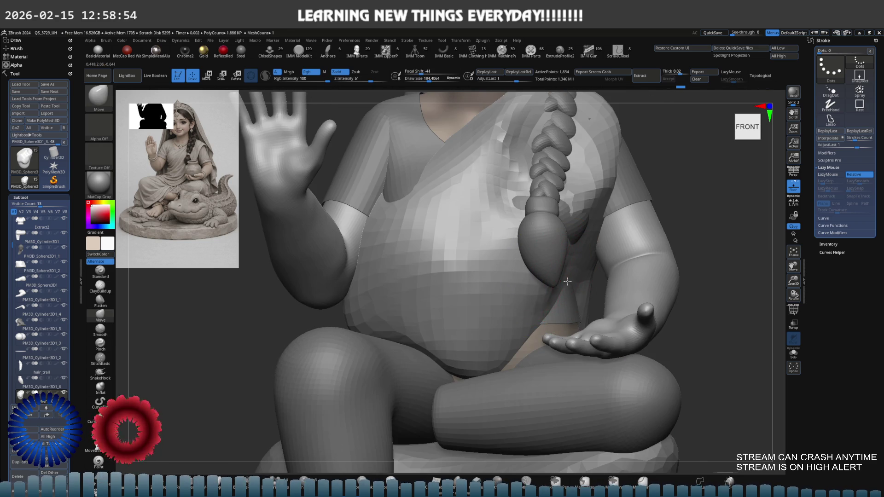
key(s)
mouse_move(450, 251)
mouse_down()
mouse_move(469, 251)
mouse_move(441, 254)
mouse_move(449, 240)
mouse_move(463, 295)
mouse_up()
mouse_move(458, 220)
shift+mouse_down()
mouse_move(443, 313)
mouse_move(502, 257)
mouse_move(516, 147)
mouse_move(479, 221)
shift+mouse_up()
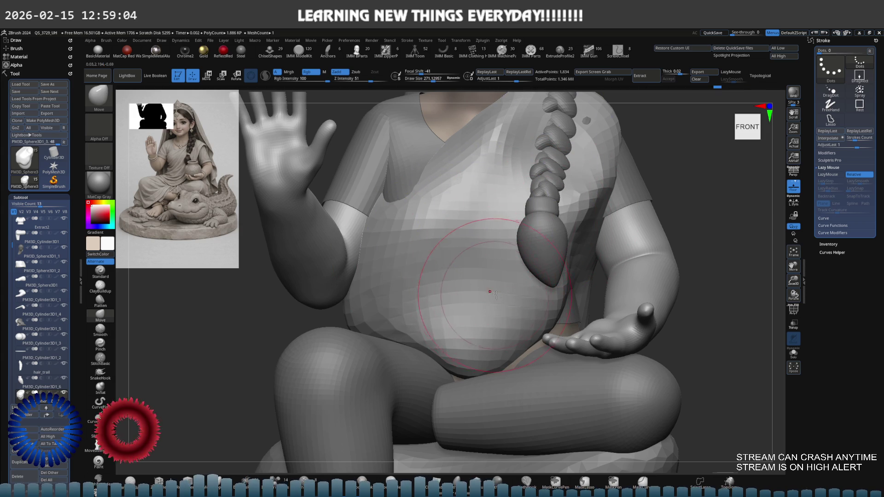
Step: Pull the lower belly of the drape over the gap and crease above the thigh
mouse_move(492, 293)
alt+right_down()
mouse_move(468, 291)
mouse_move(488, 336)
alt+right_up()
drag(497, 343, 516, 356)
drag(424, 338, 371, 352)
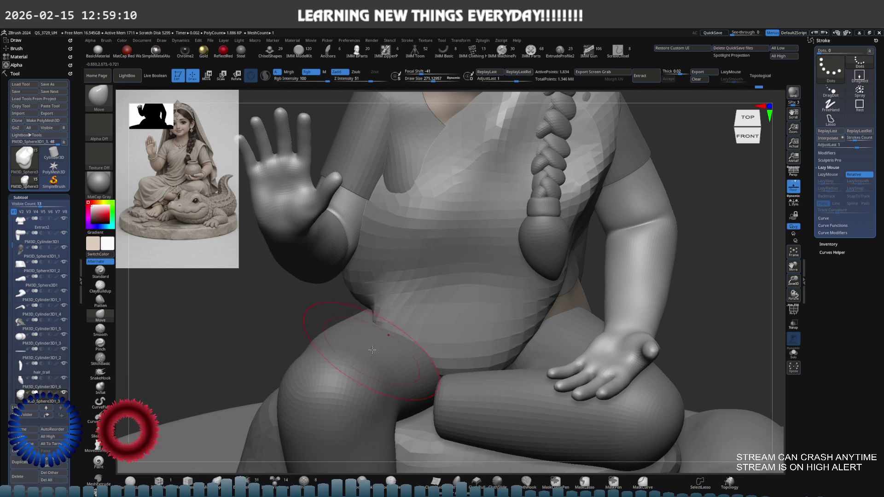
Step: Orbit around to the back and reshape the garment surface at the side
right_drag(420, 313, 371, 314)
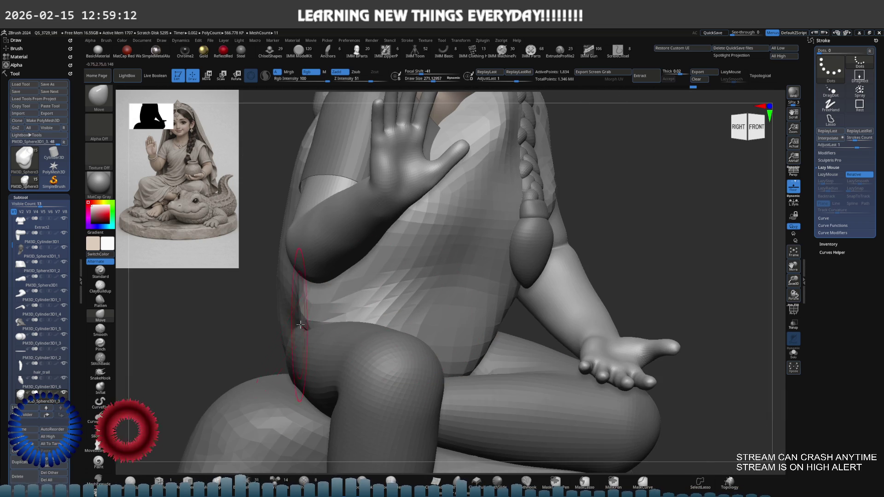
right_drag(300, 312, 290, 373)
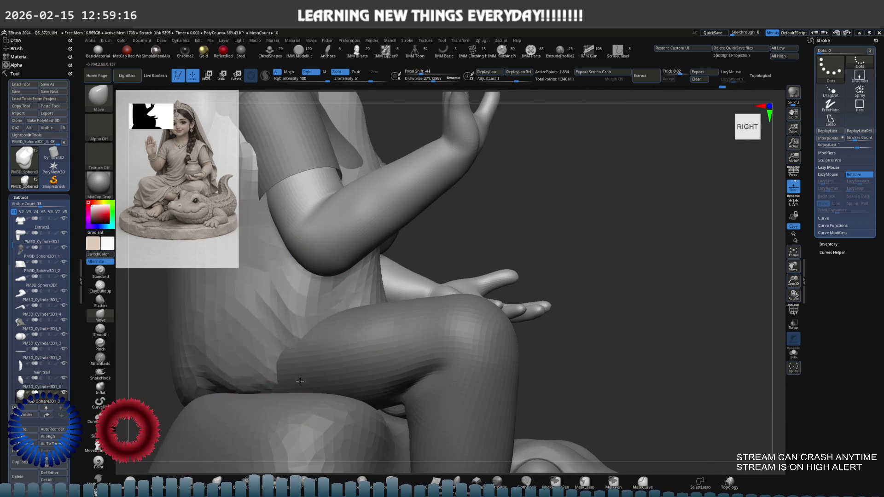
mouse_move(230, 381)
right_down()
mouse_move(550, 296)
mouse_move(613, 296)
right_up()
mouse_move(296, 323)
right_down()
mouse_move(367, 315)
mouse_move(350, 368)
right_up()
drag(271, 249, 269, 262)
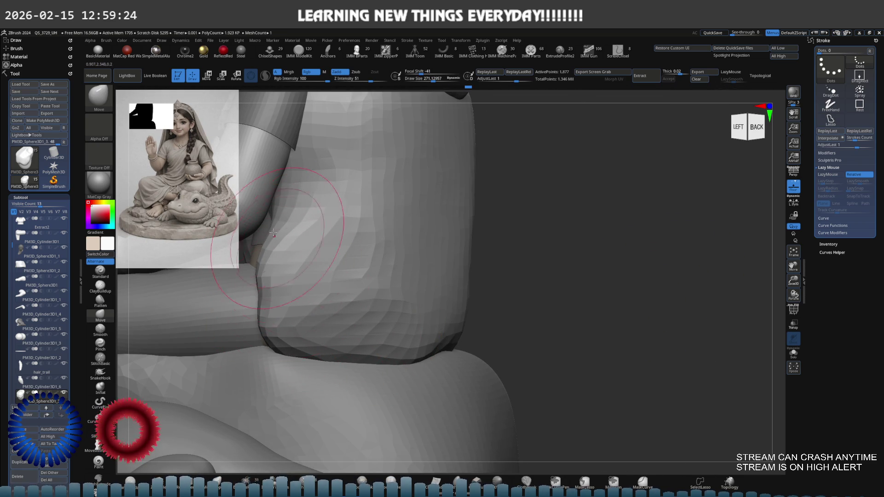
Step: Smooth the garment side and pull the V-neckline lower to expose the neck
key(shift)
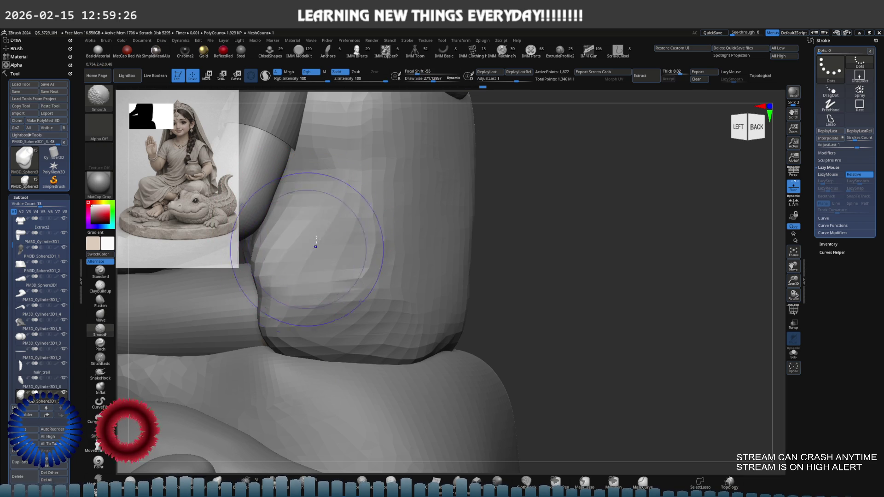
mouse_move(345, 267)
right_down()
mouse_move(311, 253)
mouse_move(437, 276)
mouse_move(421, 260)
mouse_move(379, 263)
mouse_move(379, 229)
mouse_move(376, 242)
mouse_move(406, 211)
right_up()
mouse_move(364, 202)
mouse_down()
mouse_move(240, 249)
mouse_move(294, 295)
mouse_move(258, 295)
mouse_move(294, 285)
mouse_up()
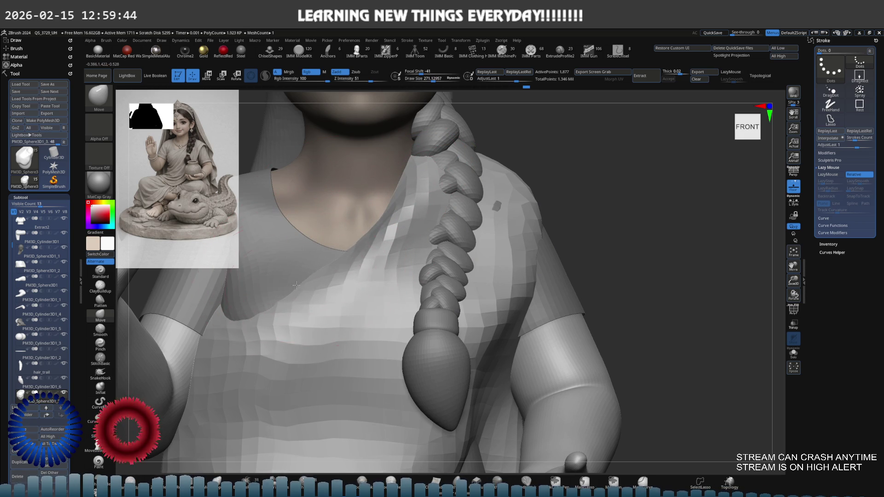
Step: Shrink the Move brush to about 150 and pull the shoulder and sleeve down-left
drag(456, 145, 432, 162)
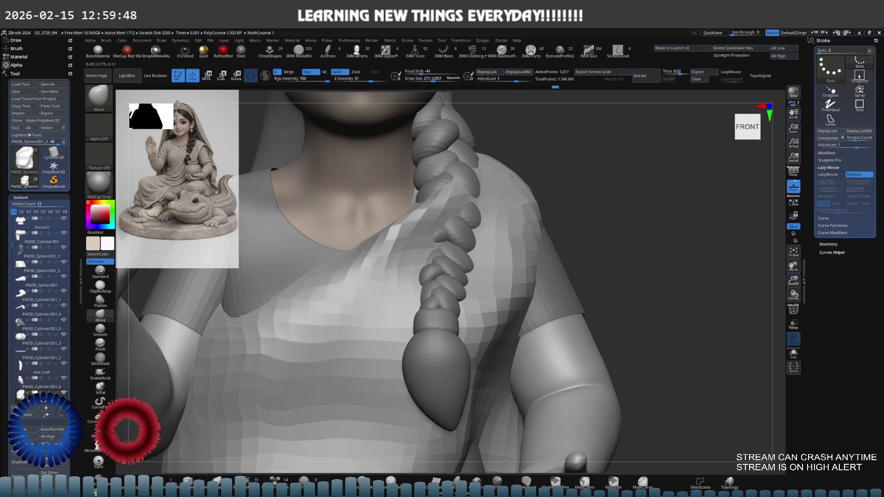
key(ctrl+z)
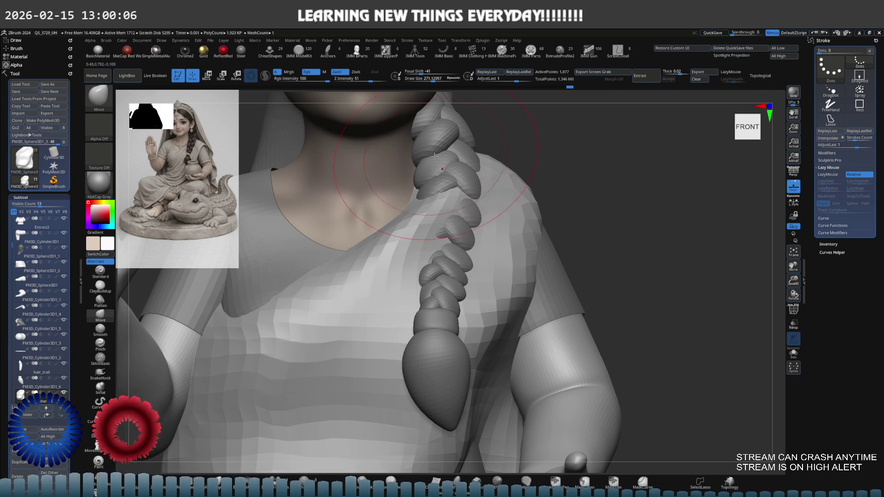
key(s)
drag(512, 210, 504, 210)
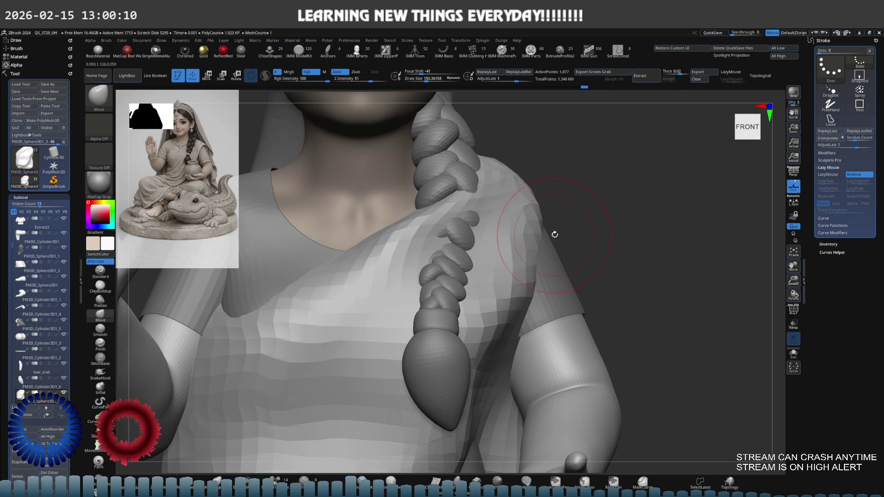
shift+right_drag(555, 235, 479, 217)
mouse_move(566, 226)
mouse_down()
mouse_move(470, 258)
mouse_move(448, 293)
mouse_up()
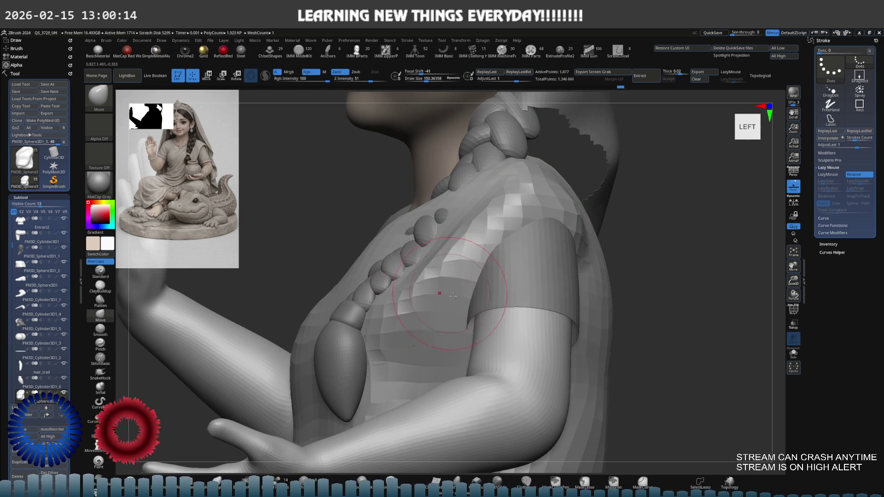
shift+right_drag(449, 292, 442, 257)
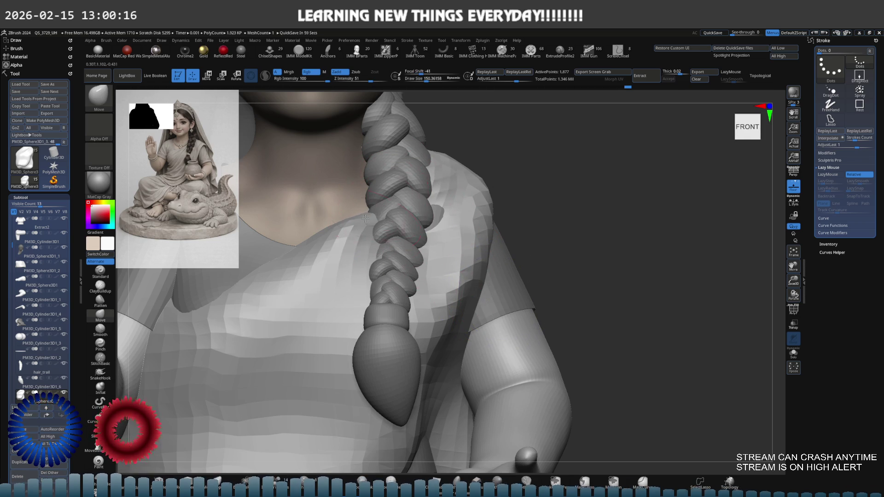
Step: Nudge the braid's middle left and down, then Solo the shoulder piece
key(ctrl)
mouse_move(350, 231)
alt+right_down()
mouse_move(329, 246)
mouse_move(355, 247)
mouse_move(333, 240)
alt+right_up()
drag(333, 240, 319, 247)
mouse_move(303, 290)
shift+right_down()
mouse_move(330, 231)
mouse_move(362, 266)
mouse_move(385, 270)
shift+right_up()
key(ctrl+shift+s)
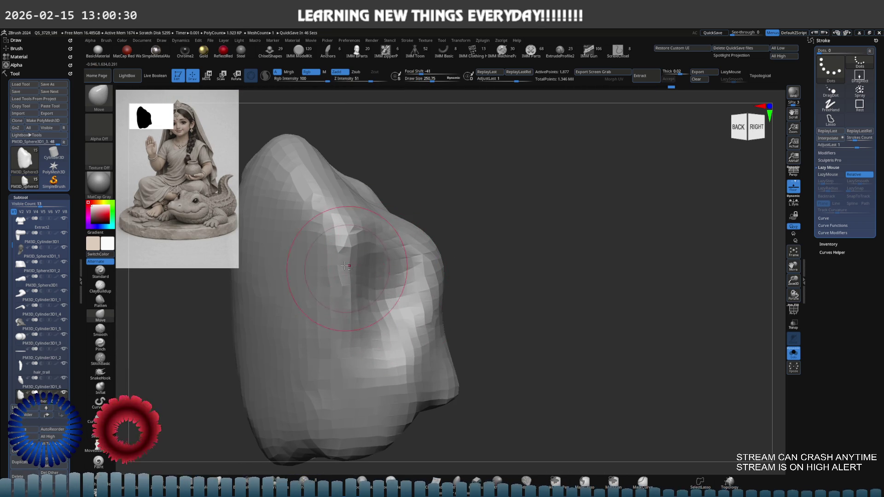
Step: Turn Solo off, push the shoulder piece surface downward, and enlarge the brush
key(shift)
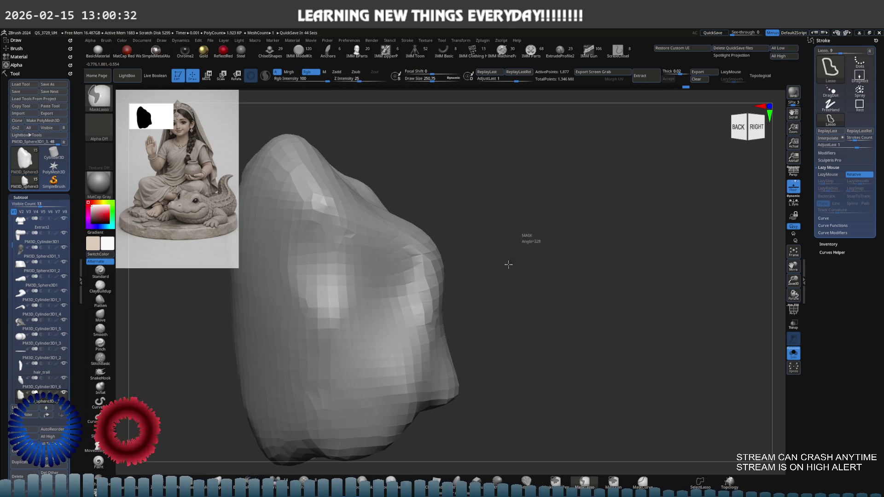
key(ctrl+shift+s)
mouse_move(339, 307)
mouse_down()
mouse_move(328, 341)
mouse_move(343, 364)
mouse_move(379, 324)
mouse_move(374, 344)
mouse_up()
mouse_move(376, 298)
right_down()
mouse_move(443, 298)
mouse_move(446, 318)
mouse_move(336, 276)
mouse_move(365, 277)
right_up()
key(s)
drag(366, 277, 356, 274)
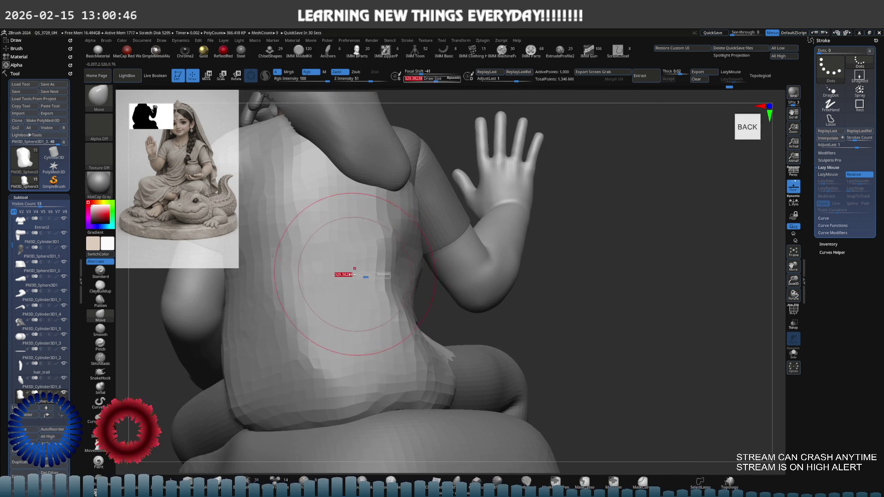
Step: Select the back garment piece, reshape its upper surface and smooth the dark patch
alt+click(369, 267)
right_drag(369, 267, 350, 258)
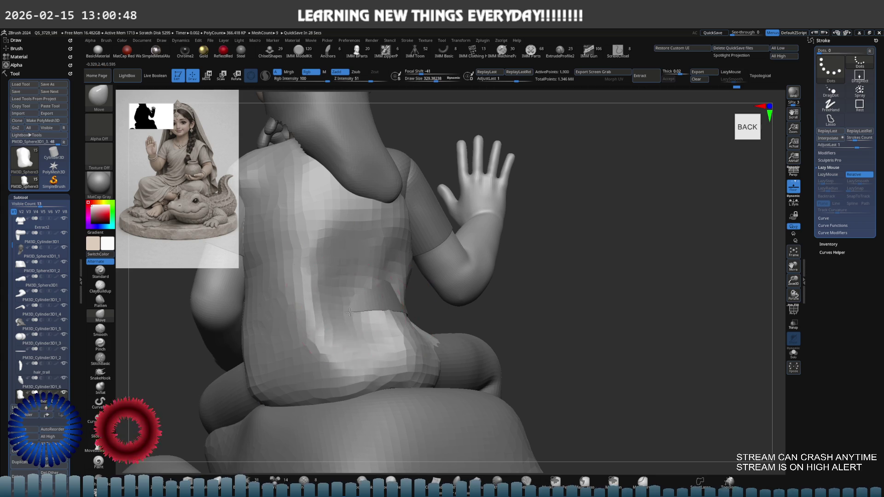
mouse_move(291, 266)
mouse_down()
mouse_move(322, 281)
mouse_move(281, 249)
mouse_move(299, 185)
mouse_move(372, 239)
mouse_move(387, 272)
mouse_move(276, 179)
mouse_move(263, 230)
mouse_move(345, 246)
mouse_move(371, 299)
mouse_up()
mouse_move(360, 286)
right_down()
mouse_move(322, 221)
mouse_move(371, 251)
right_up()
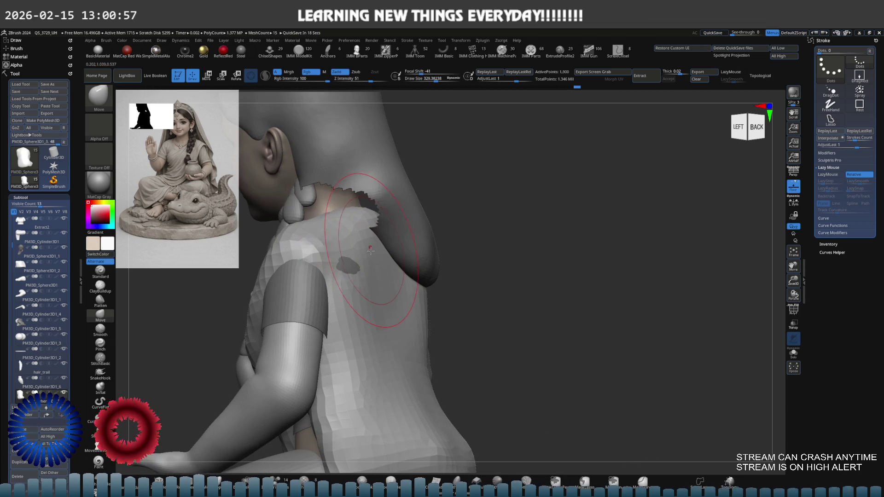
Step: Select the small shoulder sphere subtool and shift its patch up and back
alt+click(364, 283)
key(ctrl)
key(ctrl)
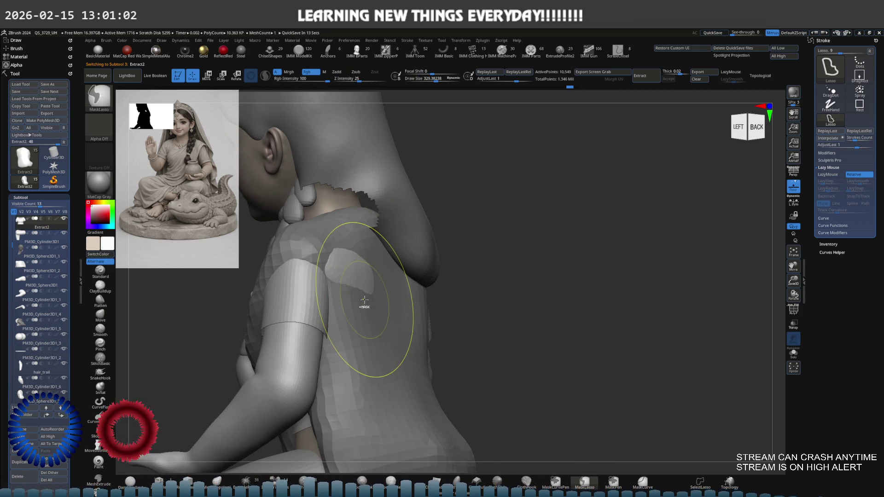
key(ctrl+shift)
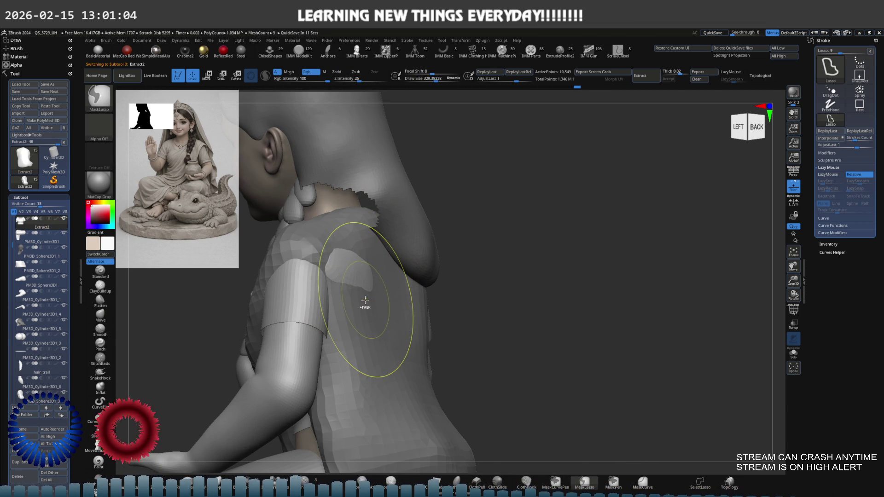
alt+click(362, 307)
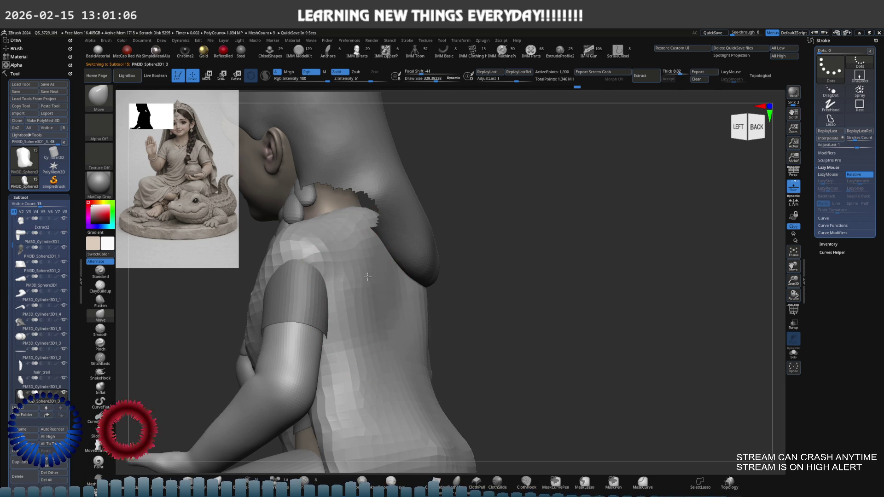
drag(356, 276, 352, 256)
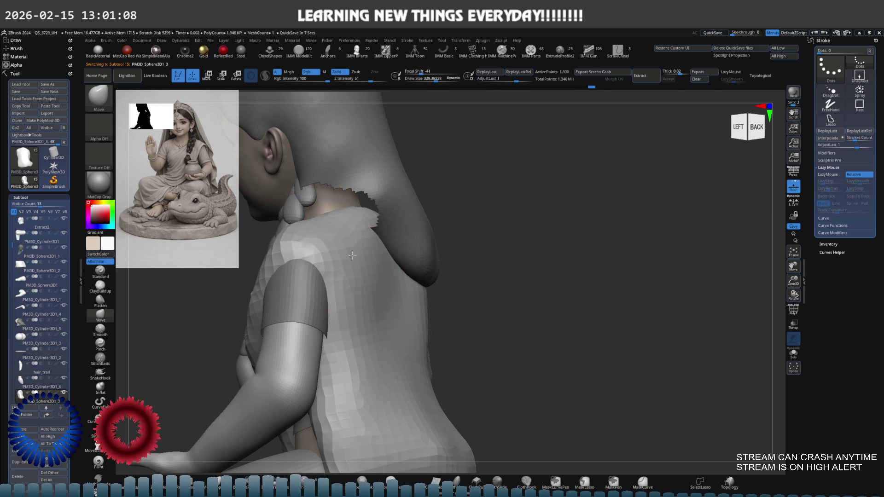
right_drag(386, 320, 380, 284)
key(space)
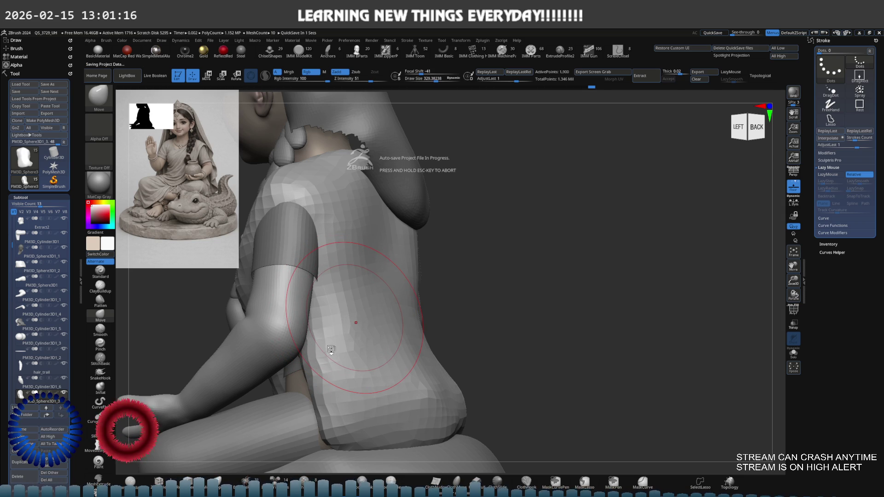
mouse_move(337, 355)
shift+right_down()
mouse_move(404, 323)
mouse_move(373, 302)
shift+right_up()
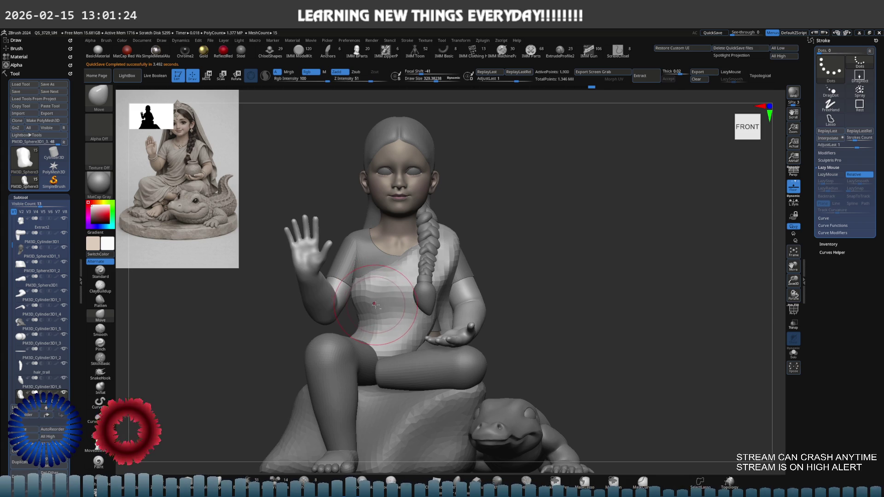
Step: Smooth the lower back of the body from behind, then insert a sphere over the head
shift+right_drag(423, 305, 364, 301)
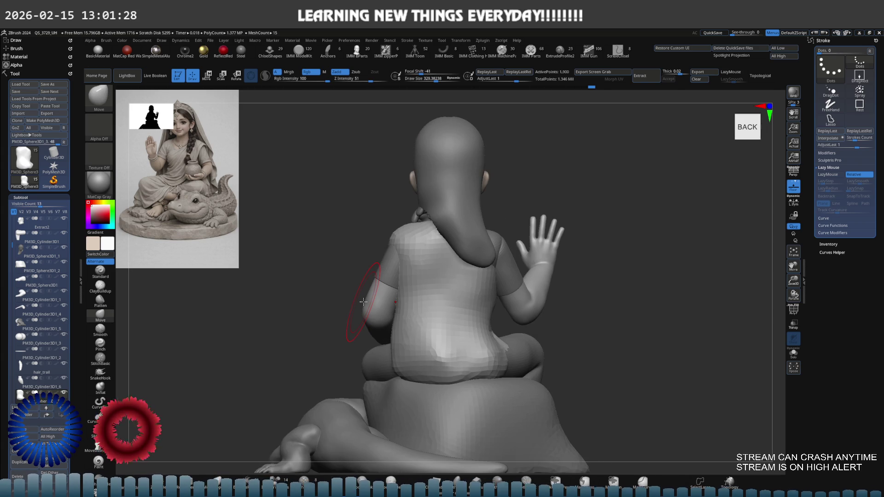
mouse_move(428, 322)
shift+mouse_down()
mouse_move(456, 364)
mouse_move(412, 376)
shift+mouse_up()
mouse_move(402, 344)
shift+mouse_down()
mouse_move(427, 352)
mouse_move(417, 373)
mouse_move(428, 355)
mouse_move(405, 372)
mouse_move(404, 355)
shift+mouse_up()
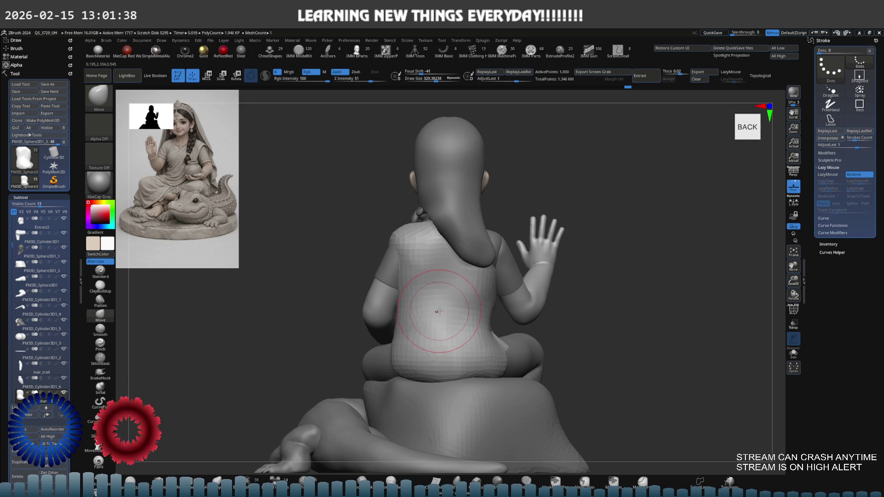
mouse_move(449, 306)
mouse_down()
mouse_move(478, 294)
mouse_move(473, 313)
mouse_up()
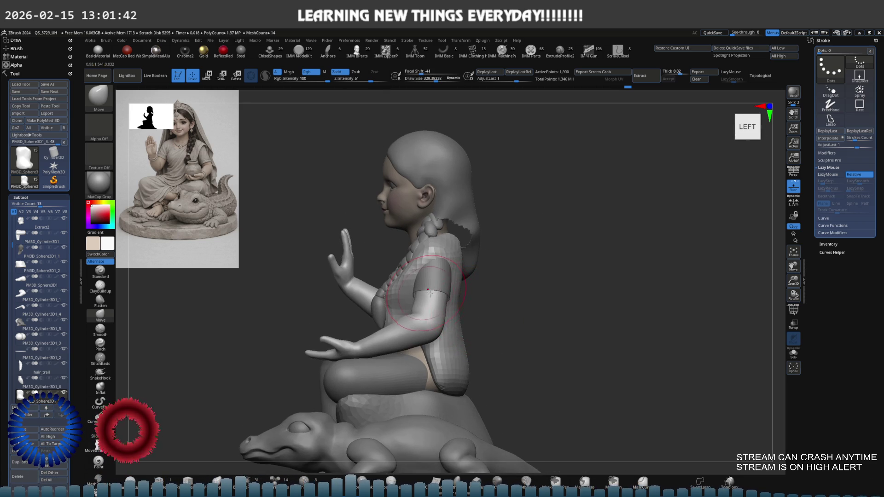
drag(426, 292, 433, 291)
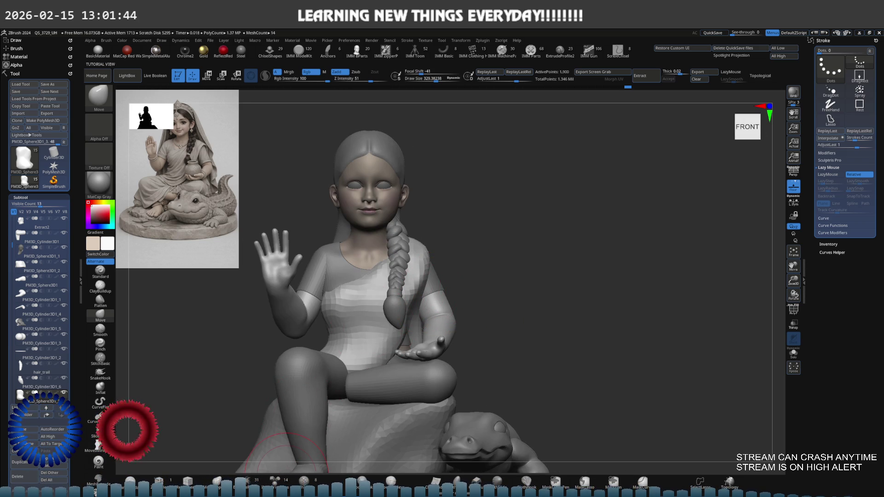
click(152, 435)
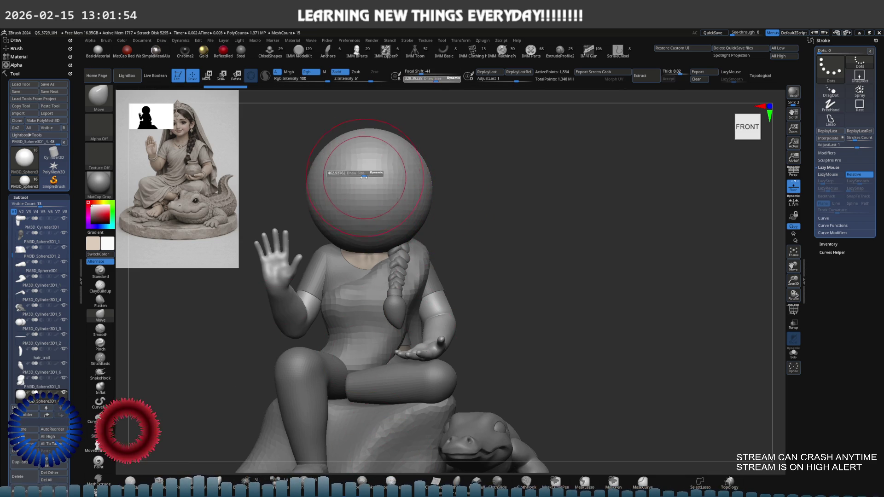
Step: Zoom in on the new sphere enclosing the head and undo a stray change
alt+right_drag(423, 201, 414, 231)
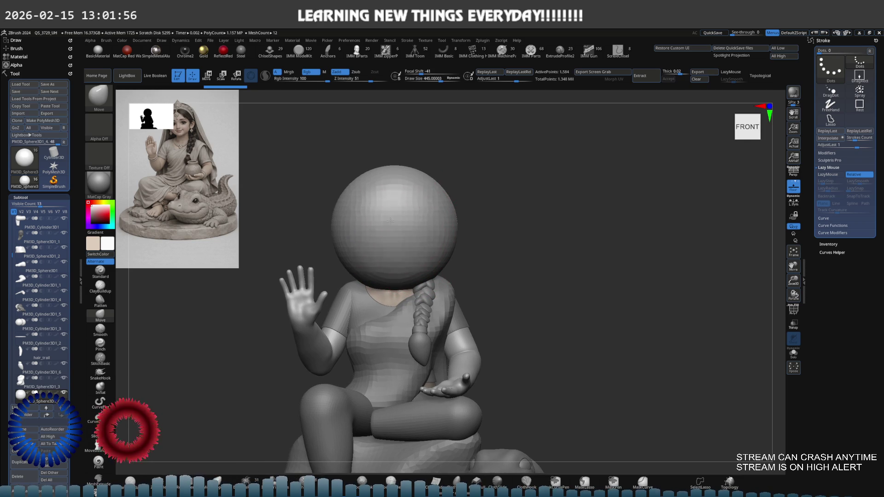
key(ctrl+z)
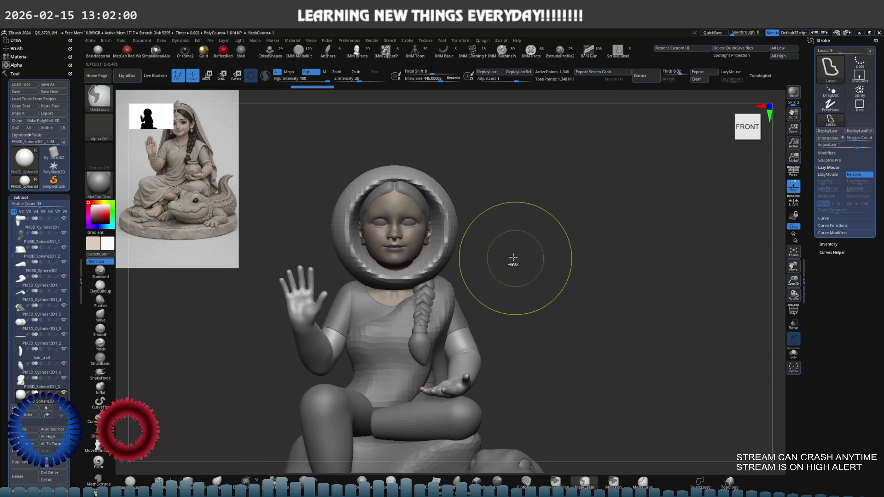
Step: With an enlarged Move brush, blend the sphere's back into the hair and pull it to the lower back
mouse_move(513, 258)
mouse_down()
mouse_move(461, 230)
mouse_move(414, 221)
mouse_up()
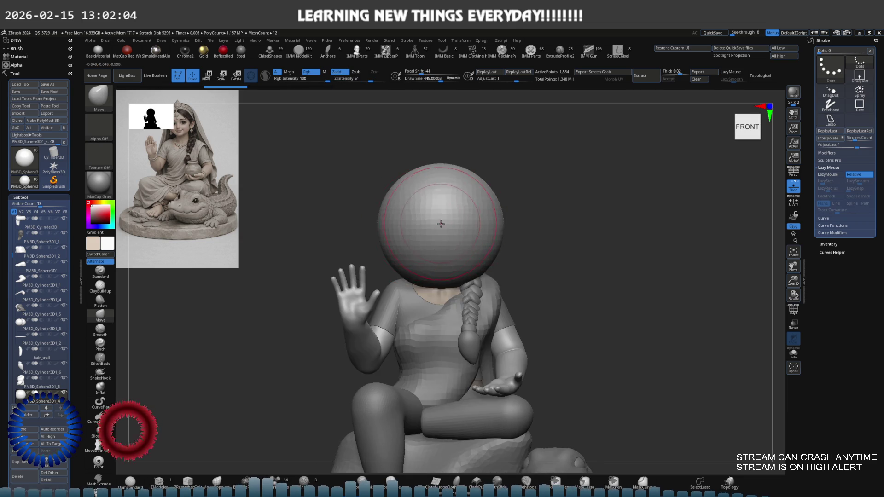
mouse_move(337, 203)
shift+mouse_down()
mouse_move(478, 233)
mouse_move(445, 228)
mouse_move(457, 231)
mouse_move(456, 221)
mouse_move(460, 231)
mouse_move(488, 183)
mouse_move(492, 208)
shift+mouse_up()
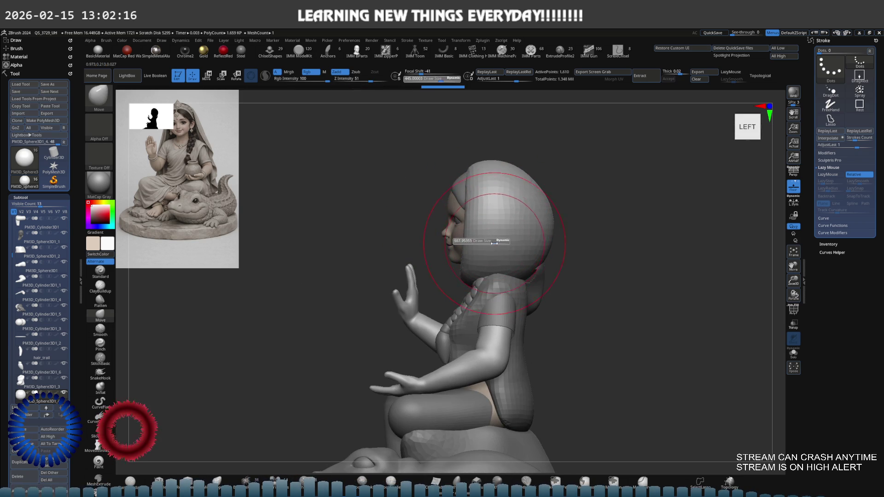
key(])
drag(500, 272, 509, 289)
mouse_move(511, 288)
right_down()
mouse_move(589, 295)
mouse_move(592, 262)
right_up()
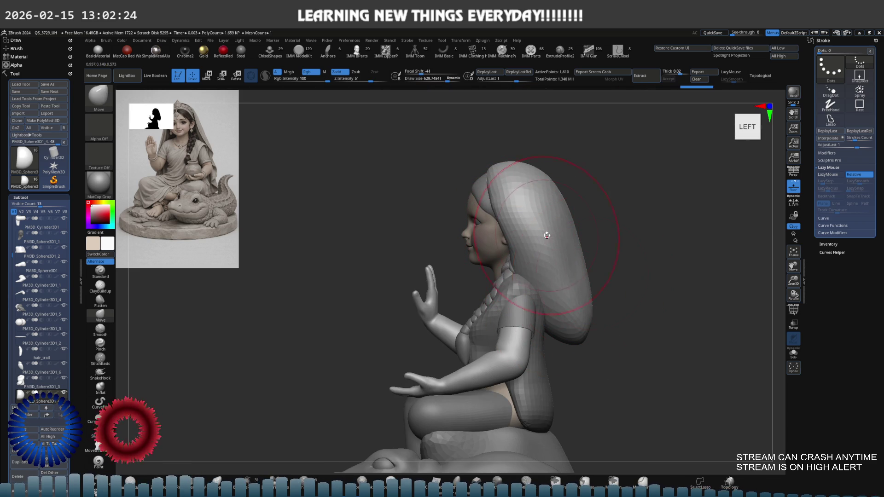
drag(563, 323, 567, 405)
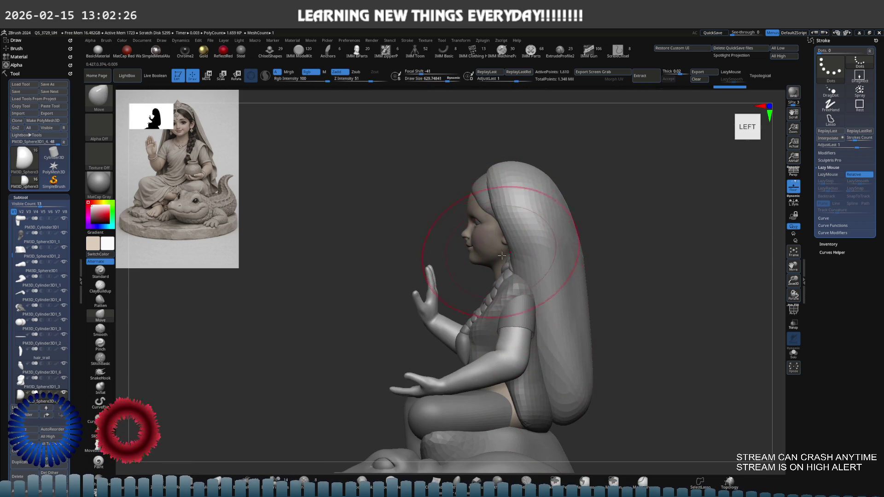
Step: Widen the veil shell outward on both sides and show it in Solo
shift+right_drag(525, 273, 533, 273)
drag(531, 279, 546, 307)
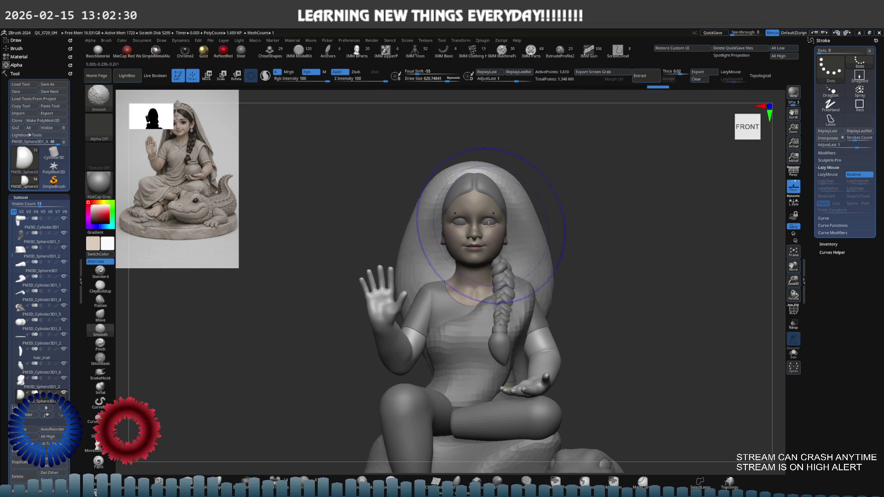
key(shift+s)
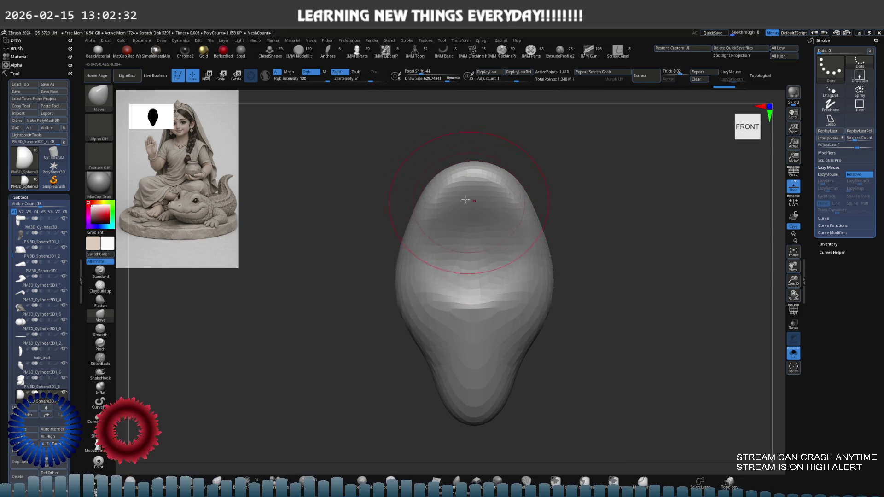
Step: Build up clay down the veil's front with ClayBuildup and smooth it
key(b)
key(c)
key(b)
mouse_move(478, 212)
mouse_down()
mouse_move(460, 258)
mouse_move(464, 314)
mouse_up()
mouse_move(593, 293)
mouse_down()
mouse_move(594, 306)
mouse_move(638, 224)
mouse_up()
alt+drag(667, 289, 553, 323)
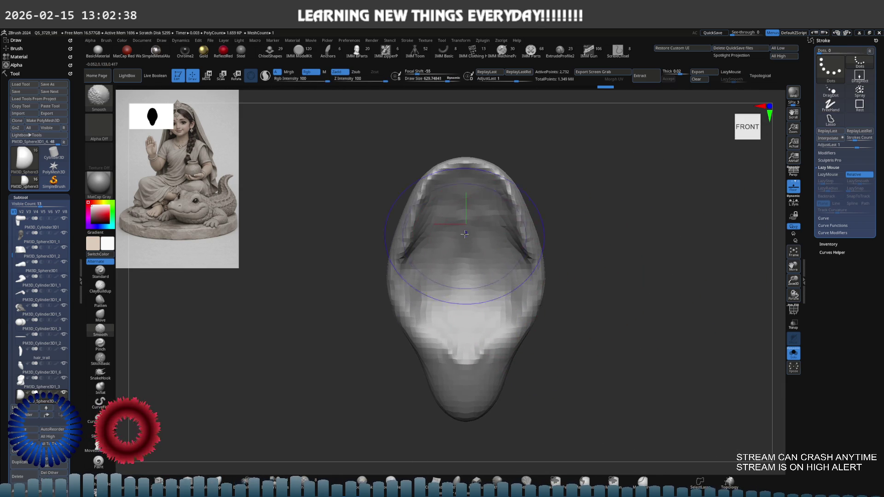
Step: Smooth the veil's lower part with a larger brush, then move it forward over the head with Transpose
key(b)
key(m)
key(v)
key(s)
mouse_move(406, 361)
mouse_down()
mouse_move(433, 369)
mouse_move(389, 372)
mouse_move(345, 394)
mouse_move(406, 382)
mouse_move(422, 353)
mouse_move(396, 295)
mouse_up()
mouse_move(474, 257)
right_down()
mouse_move(493, 262)
mouse_move(456, 300)
mouse_move(488, 275)
right_up()
key(e)
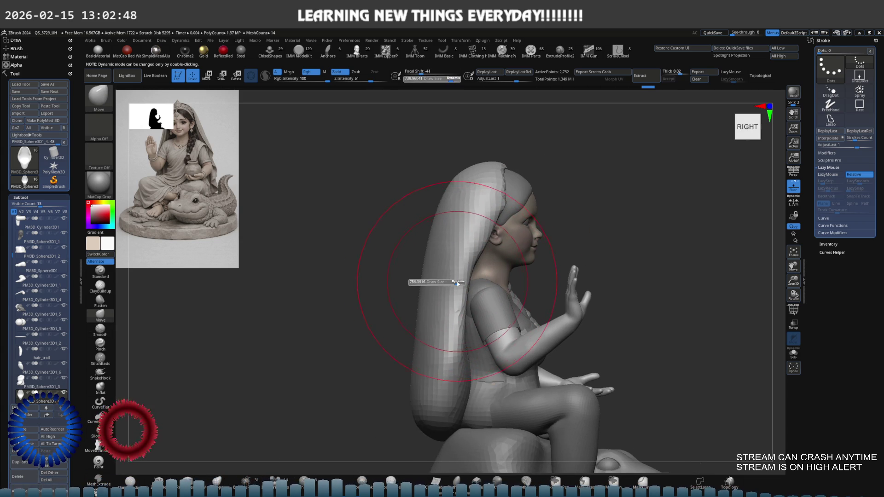
drag(524, 202, 531, 202)
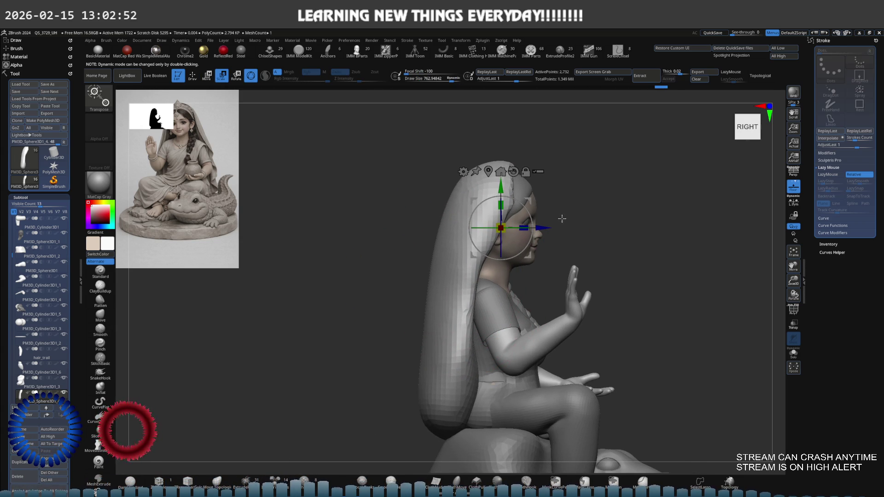
Step: Resume sculpting with a larger brush and smooth the veil edge around the face
right_drag(528, 201, 489, 217)
key(b)
key(m)
key(v)
key(s)
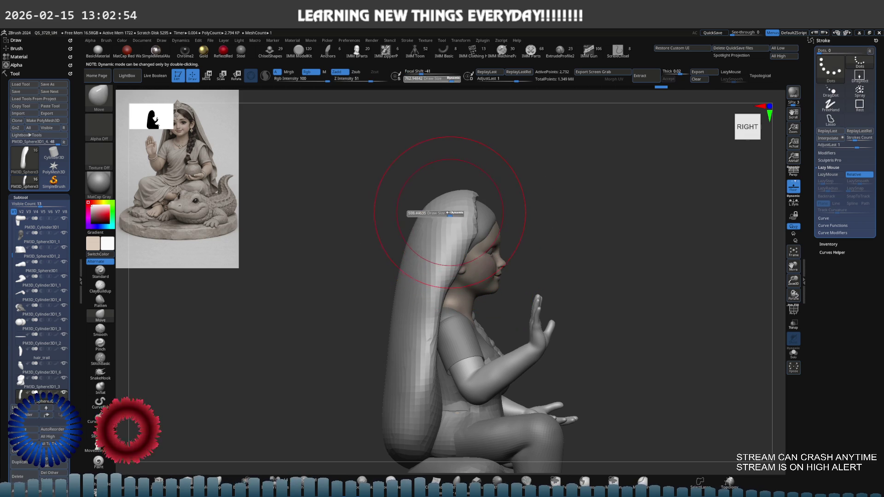
drag(449, 213, 453, 213)
right_drag(477, 203, 498, 196)
key(shift)
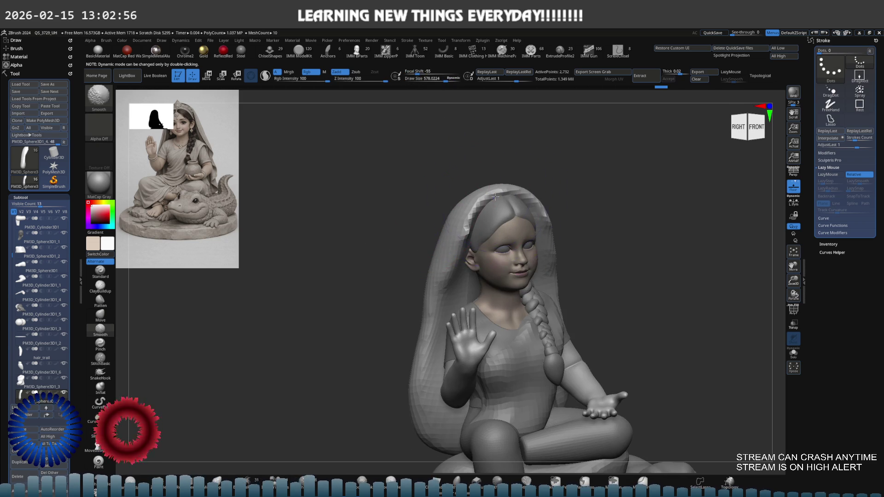
mouse_move(482, 210)
shift+mouse_down()
mouse_move(440, 258)
mouse_move(444, 198)
shift+mouse_up()
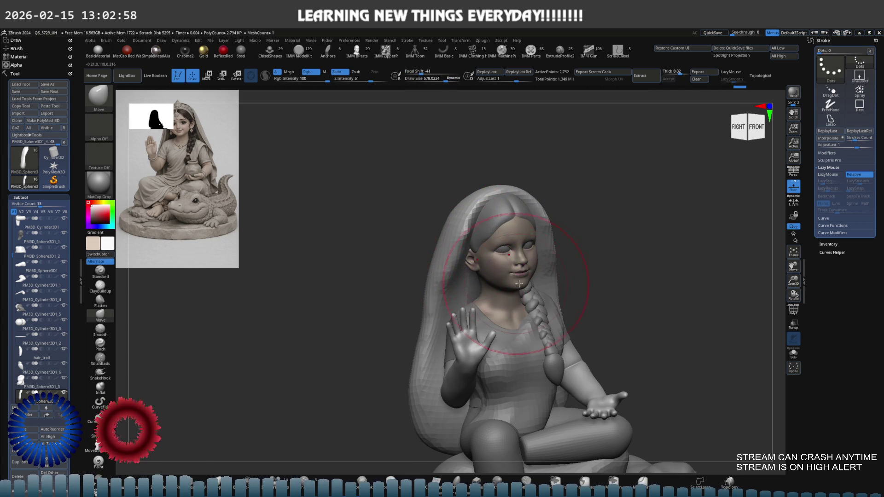
Step: Set the brush to about 393 and reshape the veil's edge beside the arm
mouse_move(593, 247)
right_down()
mouse_move(493, 227)
mouse_move(529, 235)
right_up()
key(s)
mouse_move(570, 245)
mouse_down()
mouse_move(559, 245)
mouse_move(535, 276)
mouse_up()
key(s)
drag(578, 330, 582, 331)
right_drag(585, 330, 527, 221)
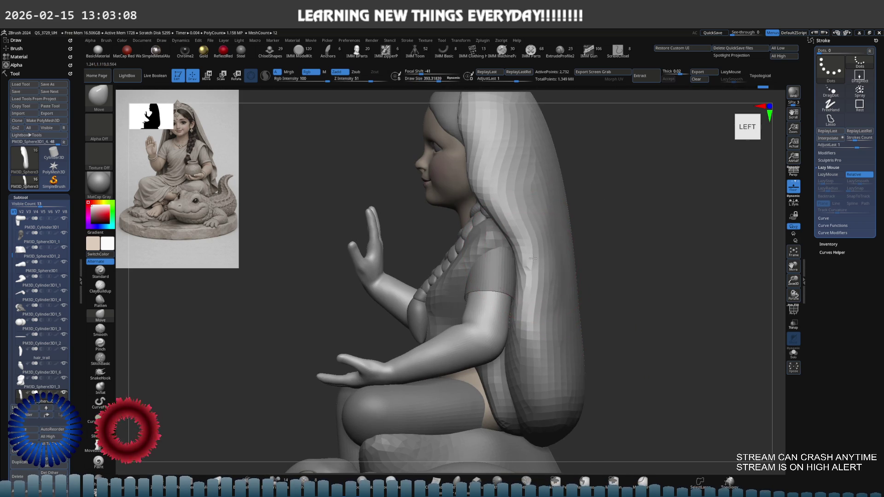
drag(536, 294, 530, 299)
right_drag(530, 299, 511, 274)
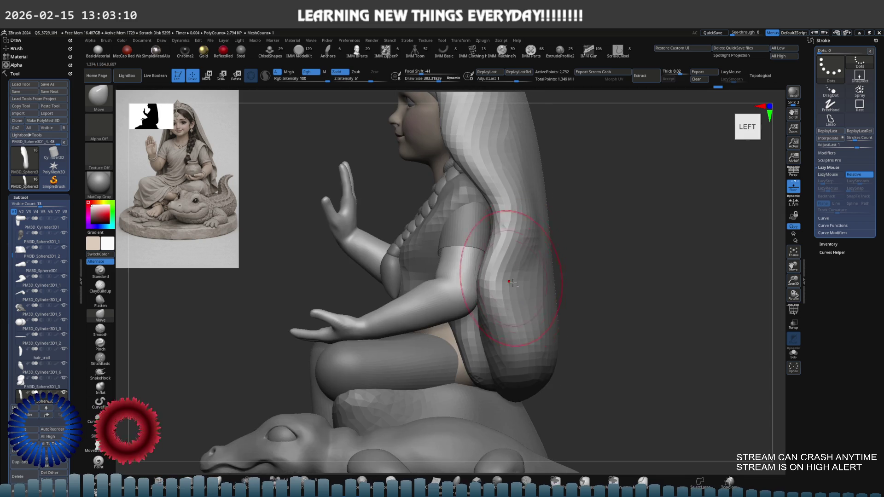
mouse_move(509, 326)
mouse_down()
mouse_move(491, 313)
mouse_move(495, 300)
mouse_up()
Step: From behind, smooth the sharp crease at the veil's bottom with the brush at about 588
right_drag(496, 299, 485, 342)
mouse_move(503, 286)
right_down()
mouse_move(463, 296)
mouse_move(514, 296)
right_up()
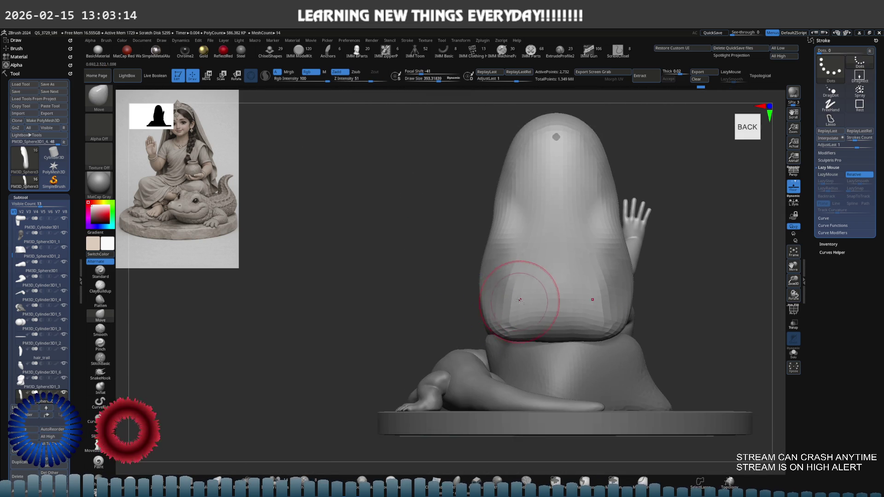
key(s)
drag(469, 320, 466, 317)
mouse_move(458, 349)
shift+mouse_down()
mouse_move(465, 355)
mouse_move(428, 332)
mouse_move(434, 313)
shift+mouse_up()
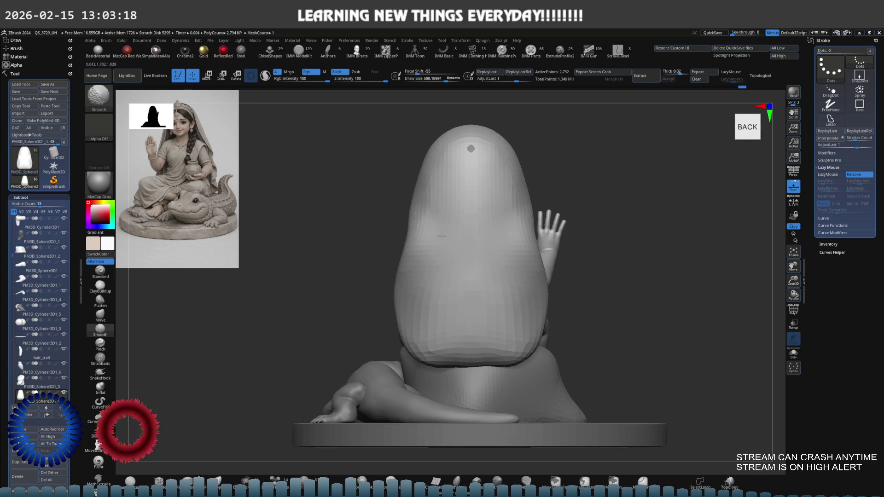
Step: Push the veil beside the face out over the ear
mouse_move(454, 158)
right_down()
mouse_move(458, 109)
mouse_move(471, 148)
mouse_move(460, 170)
mouse_move(495, 184)
mouse_move(592, 148)
mouse_move(474, 139)
right_up()
key(s)
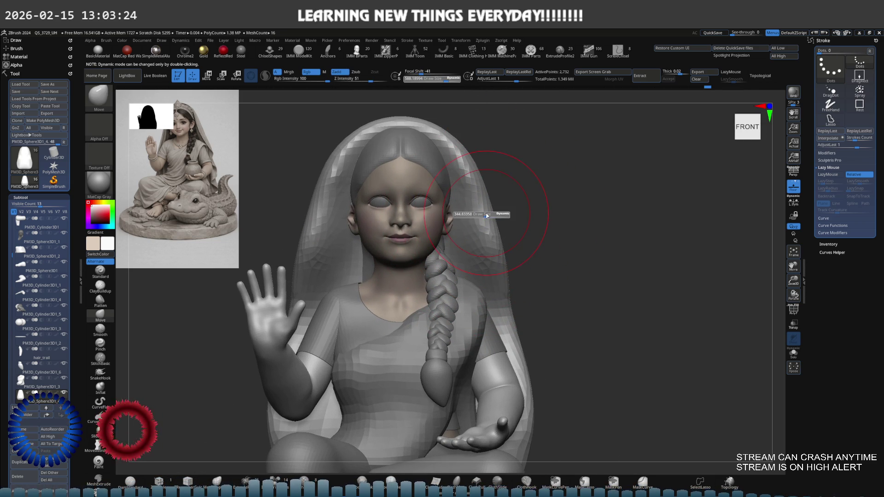
mouse_move(500, 228)
right_down()
mouse_move(507, 235)
mouse_move(496, 240)
right_up()
key(s)
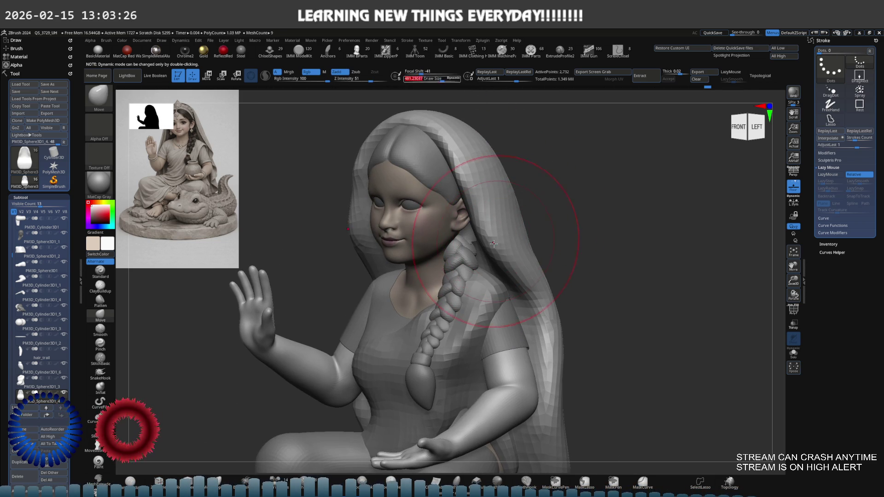
mouse_move(495, 240)
mouse_down()
mouse_move(493, 230)
mouse_move(502, 245)
mouse_up()
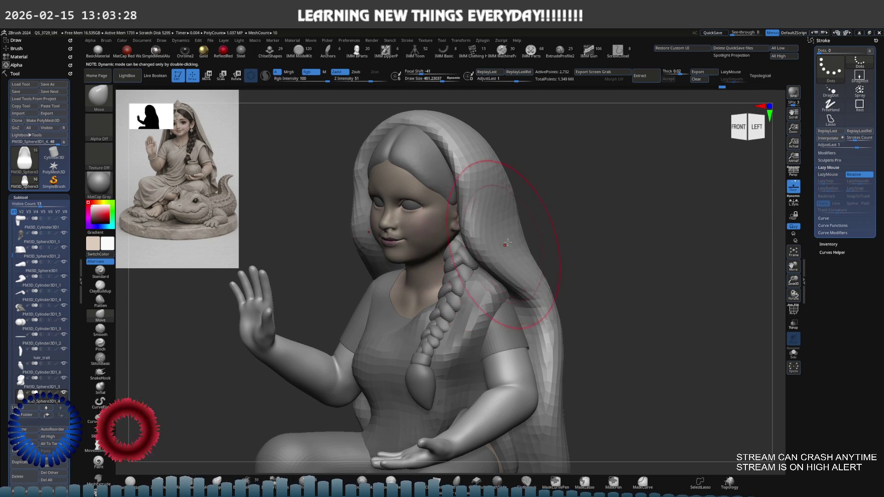
mouse_move(523, 177)
shift+right_down()
mouse_move(522, 227)
mouse_move(493, 219)
shift+right_up()
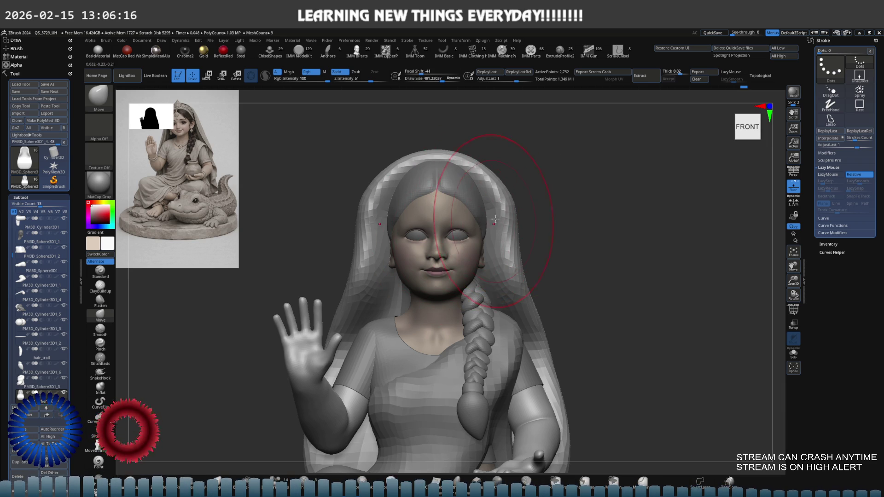
scroll(510, 214, up, 5)
Step: Lower Draw Size to 314 and rotate to the left side view
key(s)
click(525, 209)
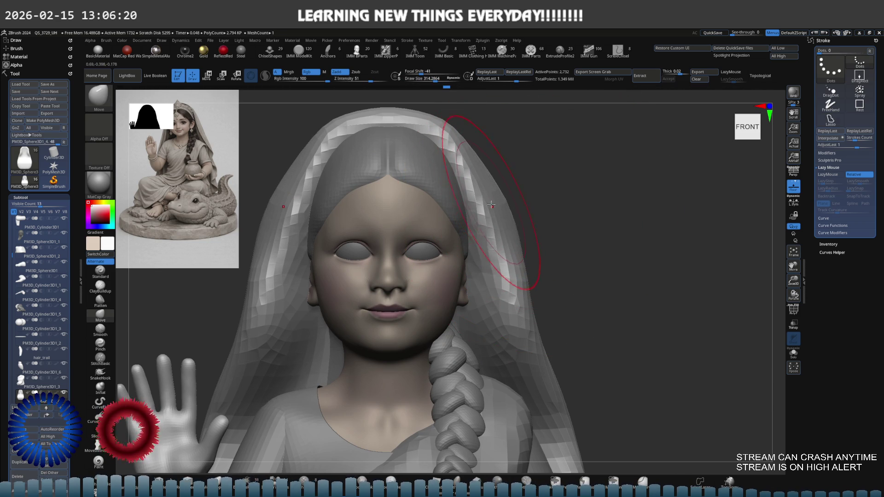
mouse_move(538, 311)
alt+right_down()
mouse_move(528, 287)
mouse_move(552, 272)
alt+right_up()
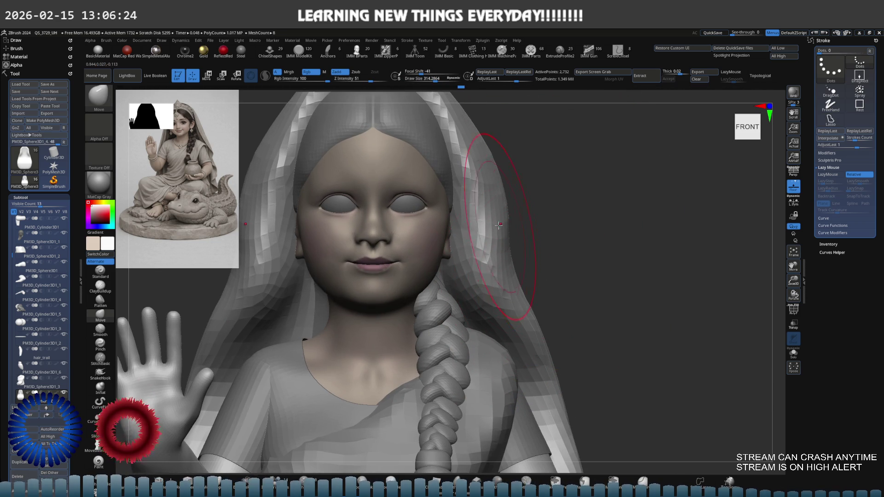
shift+right_drag(494, 226, 532, 221)
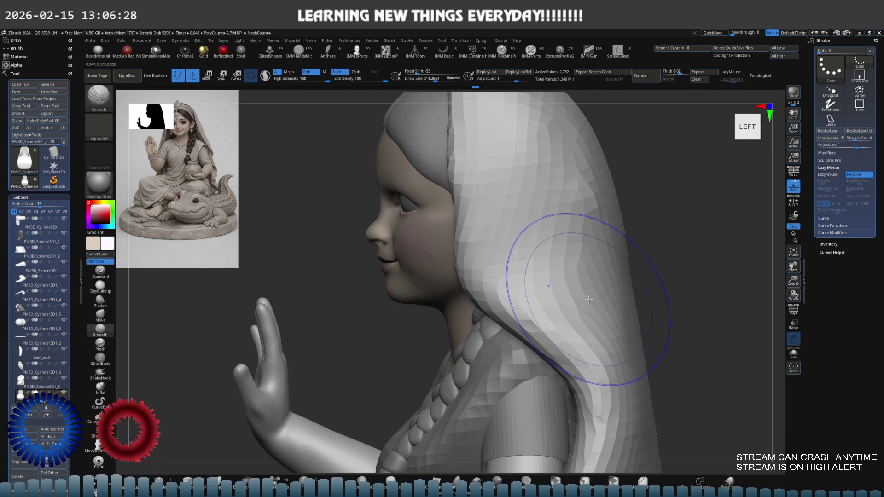
alt+right_drag(558, 306, 484, 216)
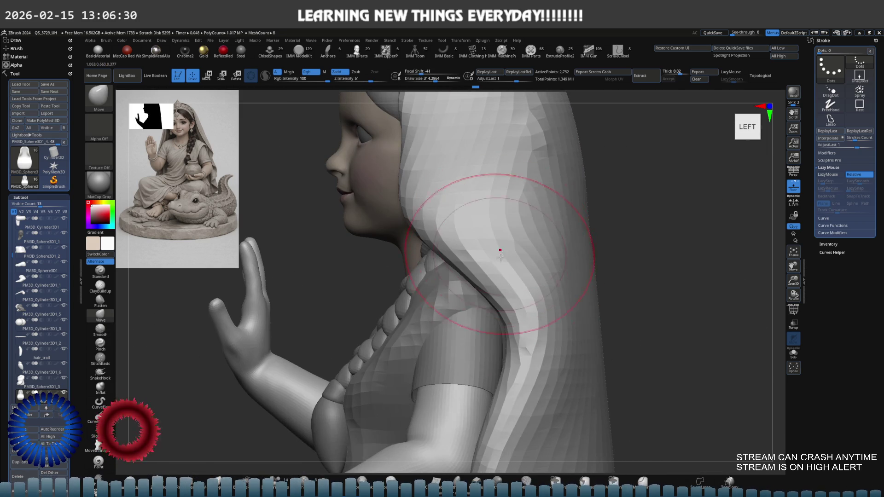
Step: Shift-smooth the veil edge beside the face and neck
alt+right_drag(469, 292, 431, 228)
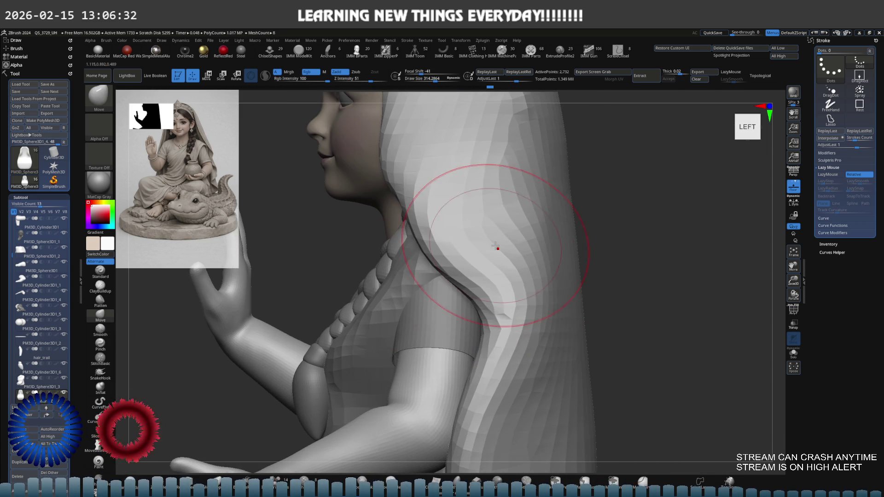
mouse_move(406, 193)
shift+mouse_down()
mouse_move(378, 152)
mouse_move(432, 184)
shift+mouse_up()
mouse_move(509, 212)
right_down()
mouse_move(438, 197)
mouse_move(460, 212)
mouse_move(458, 223)
mouse_move(499, 222)
mouse_move(494, 174)
mouse_move(458, 207)
right_up()
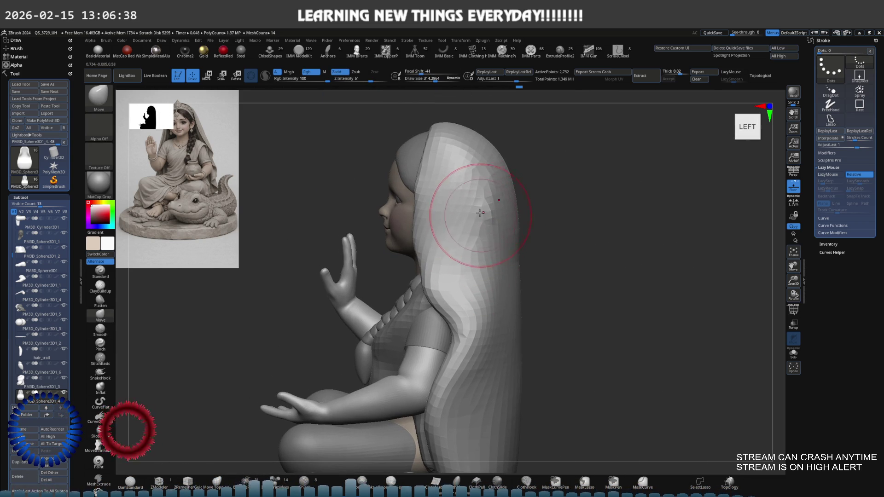
Step: Select ClayBuildup and smooth the veil at the side of the head
key(b)
key(c)
key(b)
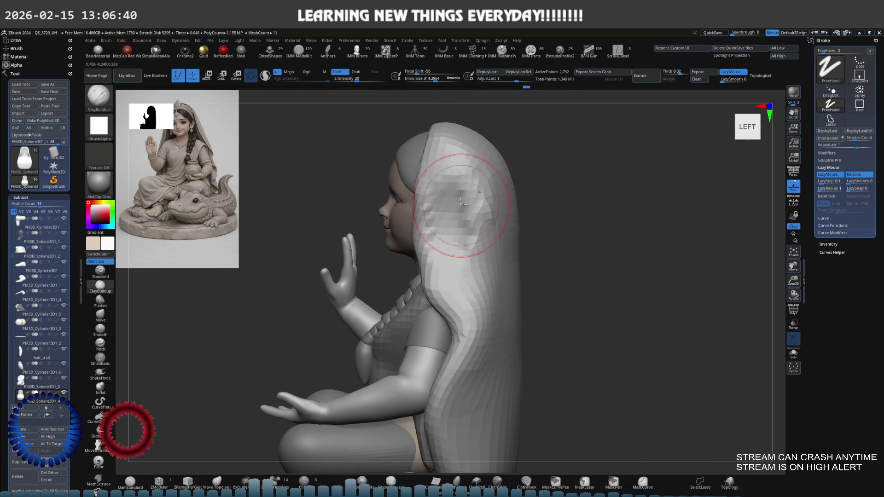
shift+drag(454, 214, 451, 231)
mouse_move(458, 226)
right_down()
mouse_move(467, 212)
mouse_move(519, 224)
mouse_move(455, 221)
mouse_move(479, 252)
right_up()
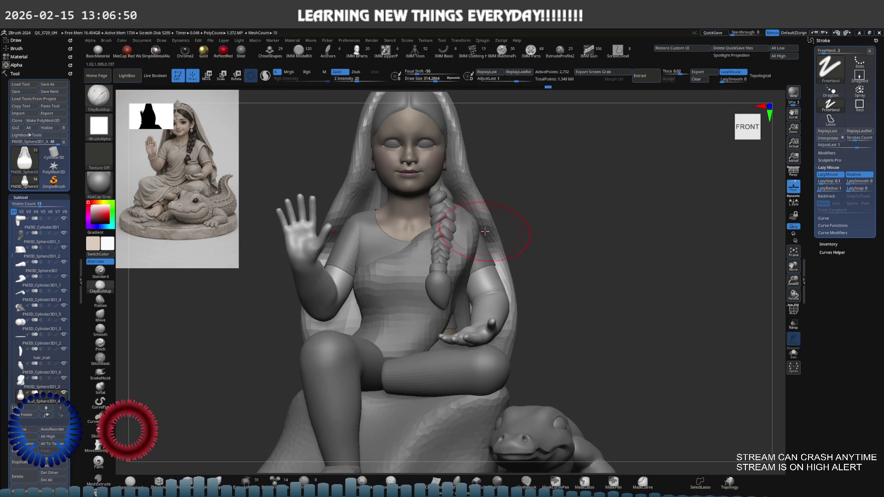
alt+right_drag(479, 211, 477, 225)
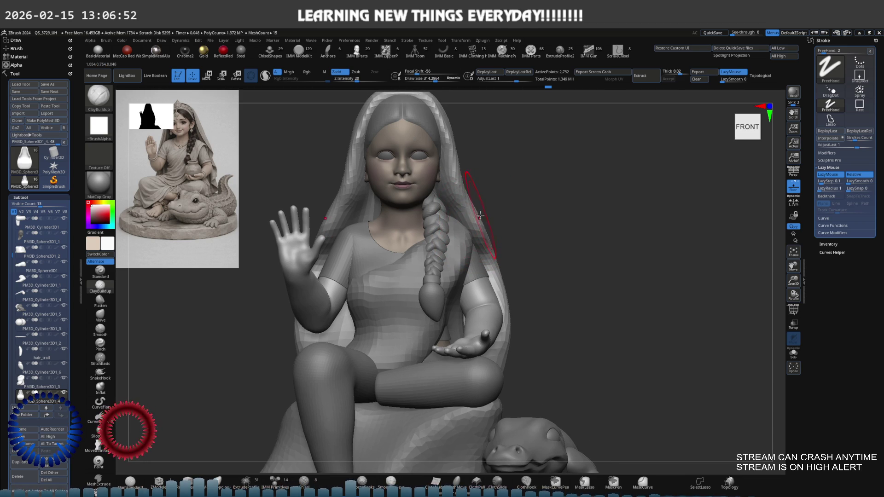
Step: Switch back to the Move brush with the B, M, V shortcut
key(b)
key(m)
key(v)
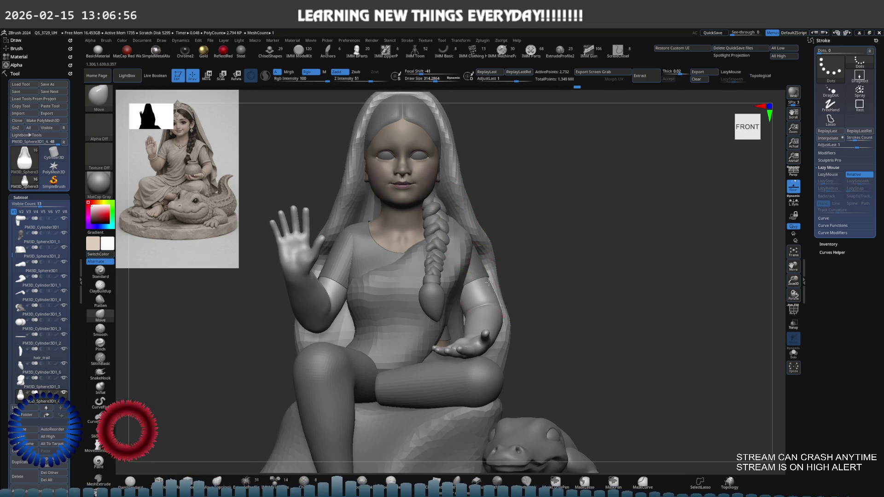
right_drag(510, 269, 494, 244)
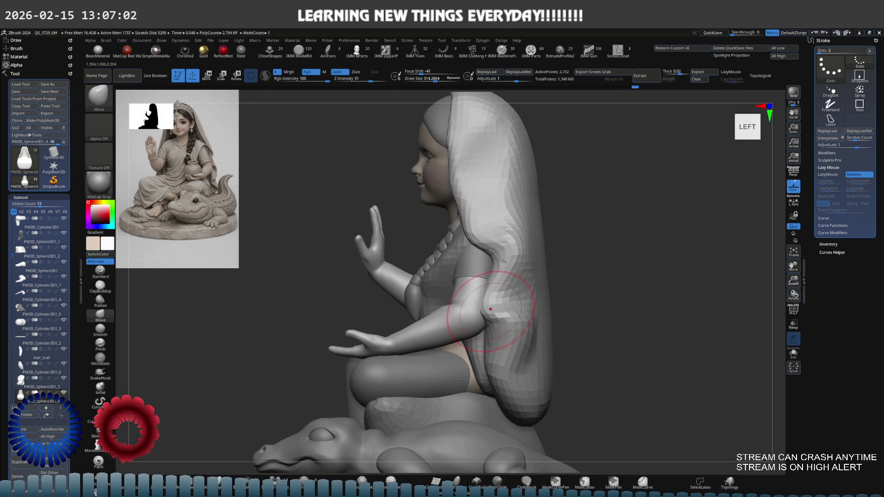
Step: Carve a fold into the veil's back with the Standard brush and smooth it
mouse_move(552, 280)
right_down()
mouse_move(519, 279)
mouse_move(523, 292)
right_up()
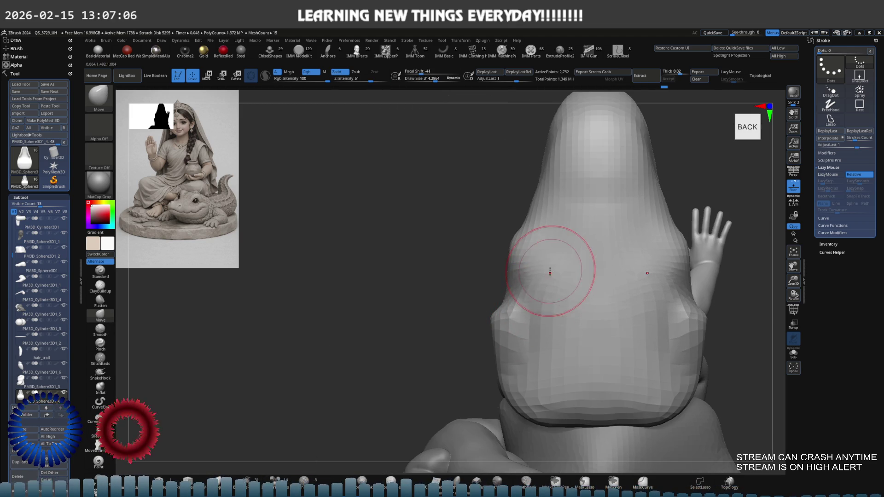
mouse_move(576, 258)
right_down()
mouse_move(535, 253)
mouse_move(500, 309)
right_up()
click(100, 272)
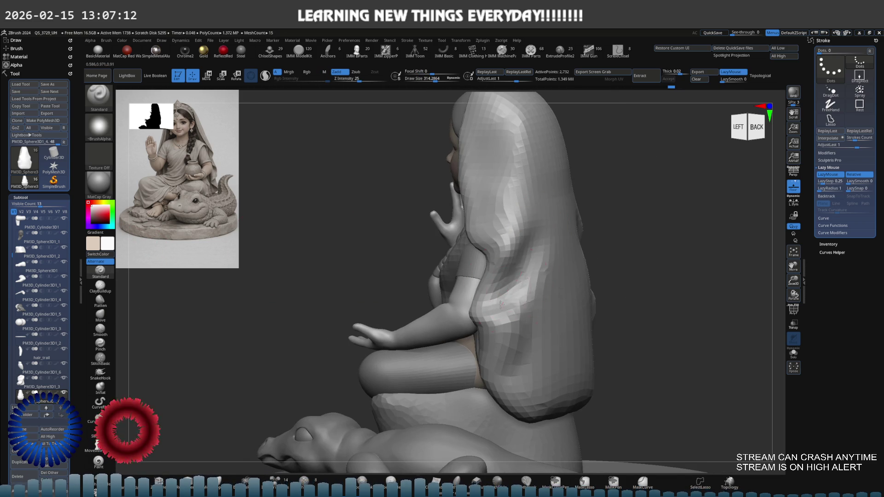
drag(500, 309, 533, 275)
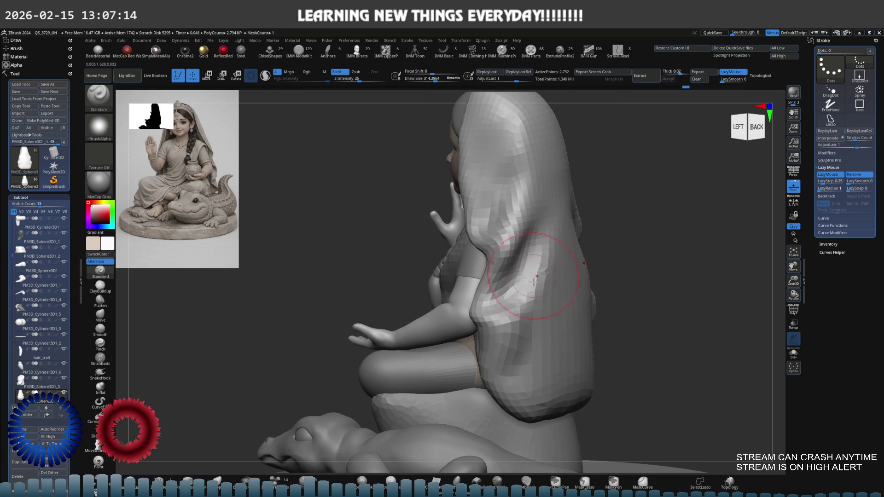
key(shift)
shift+drag(541, 195, 480, 197)
Step: Smooth the lower back of the veil, then select the braid subtool
right_drag(503, 167, 492, 255)
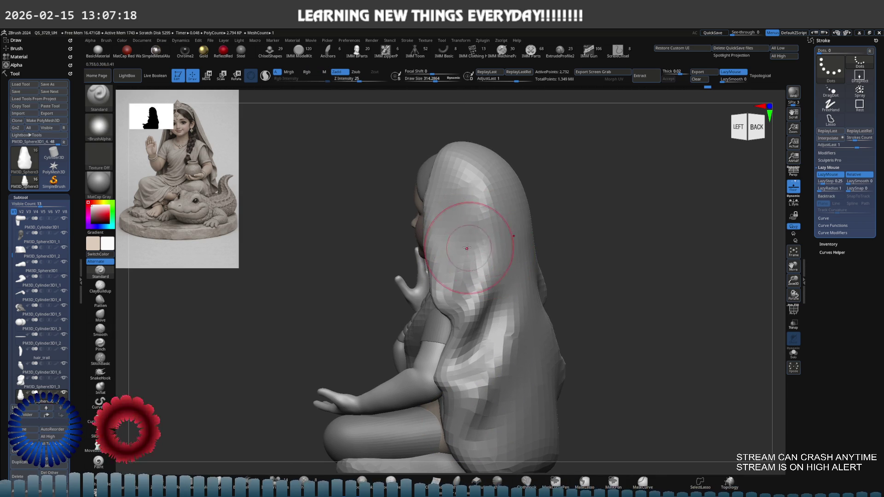
key(space)
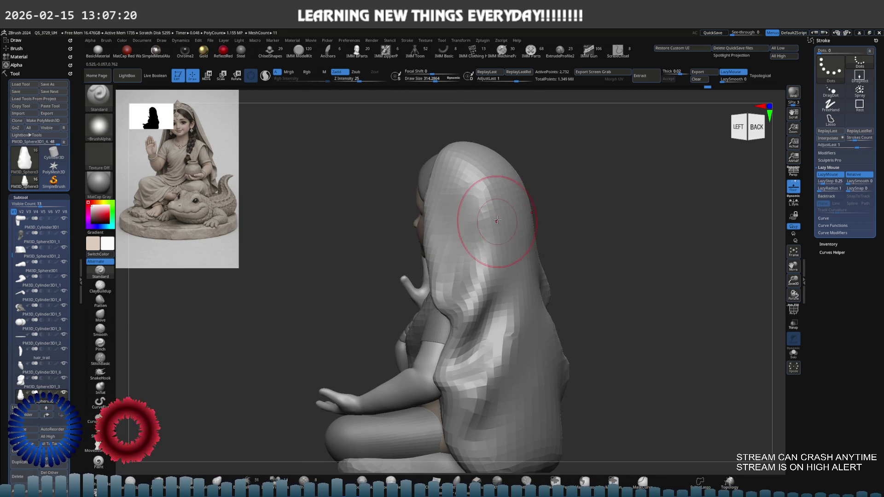
right_drag(543, 263, 483, 253)
key(shift)
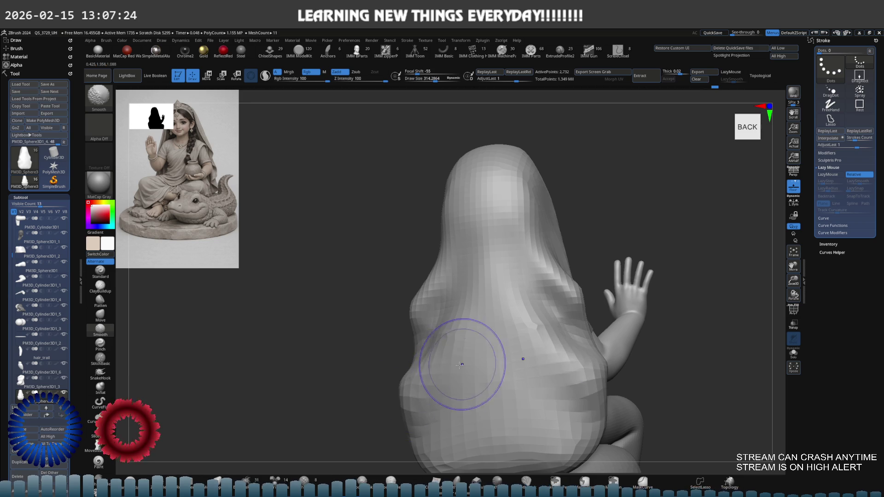
right_drag(488, 336, 561, 329)
alt+click(583, 324)
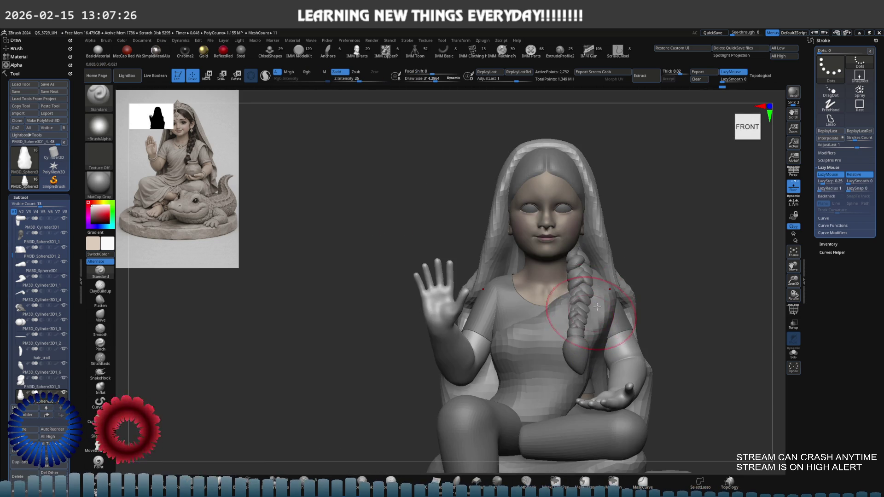
Step: Make the veil subtool PM3D_Sphere3D1_4 active and switch to MaskLasso
alt+click(615, 244)
scroll(592, 352, up, 1)
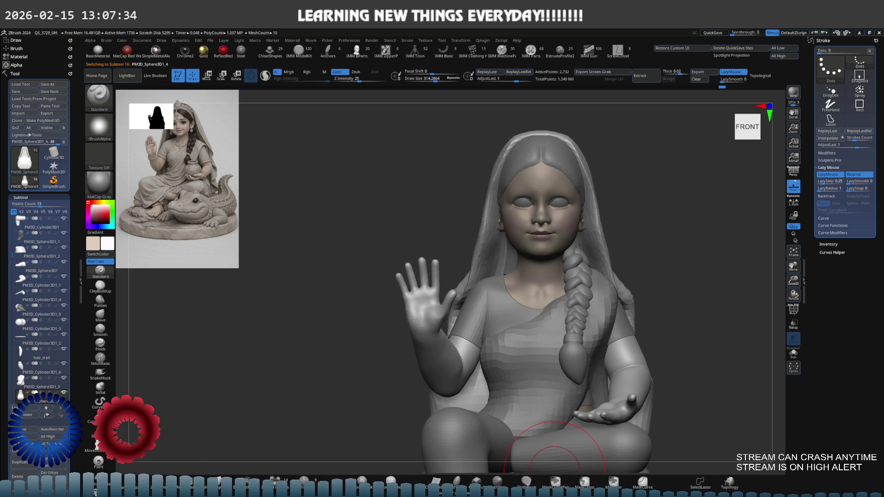
alt+click(555, 471)
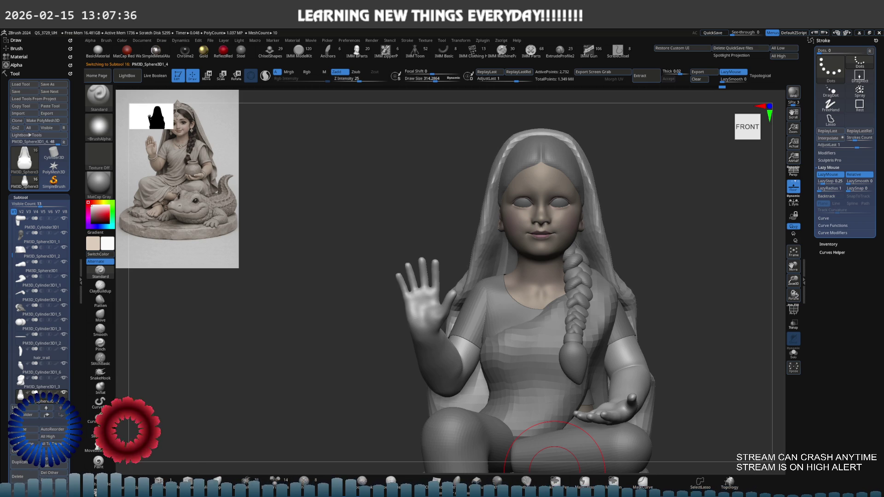
key(ctrl)
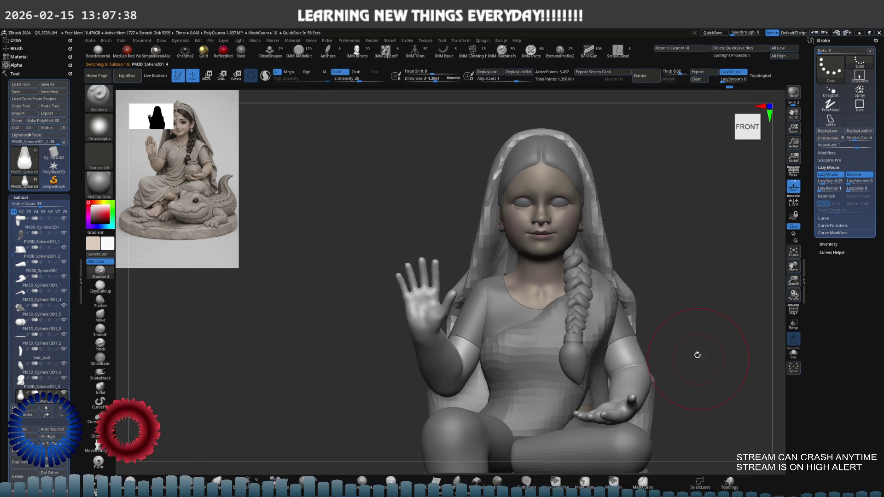
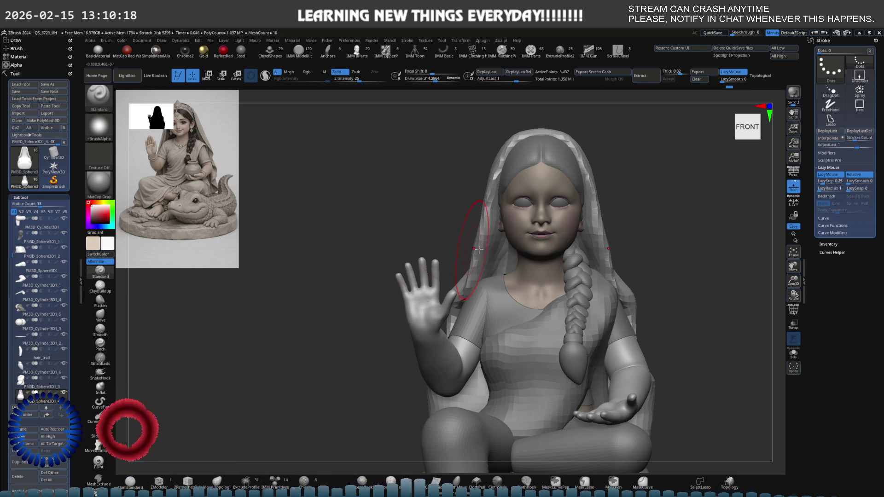
Step: Solo the veil hood and orbit around it to prepare for masking
key(shift+s)
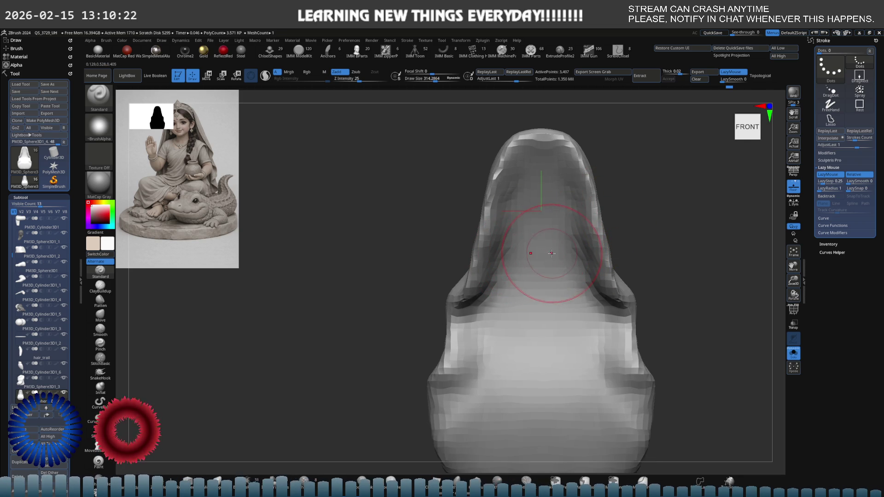
right_drag(533, 231, 493, 197)
key(ctrl)
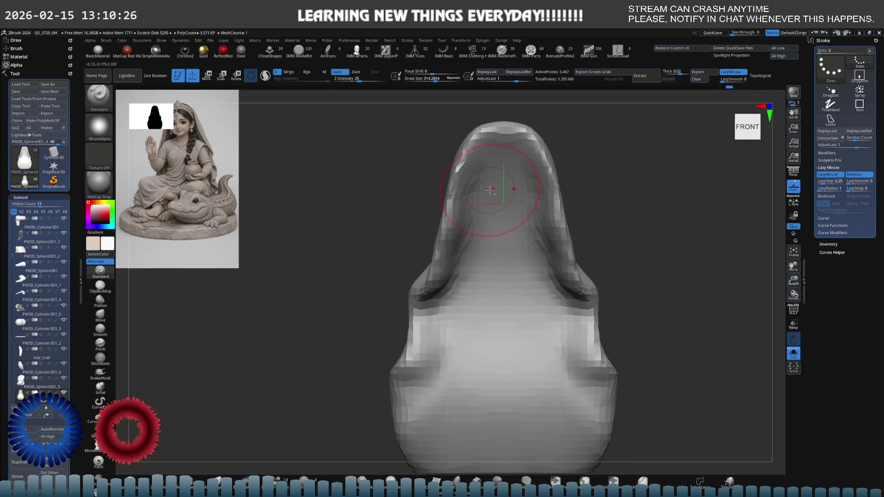
right_drag(494, 194, 469, 204)
key(ctrl)
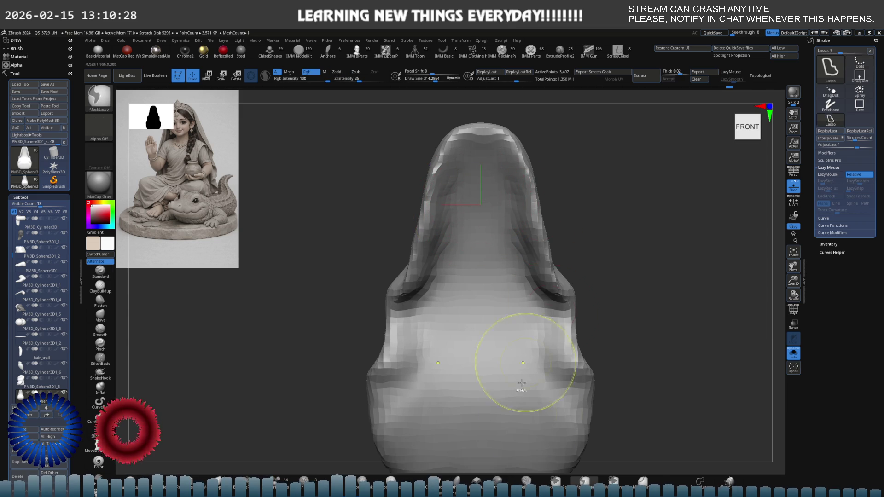
Step: Paint a MaskPen mask over the hood's inner surface, clearing and redoing the first attempt
ctrl+click(612, 483)
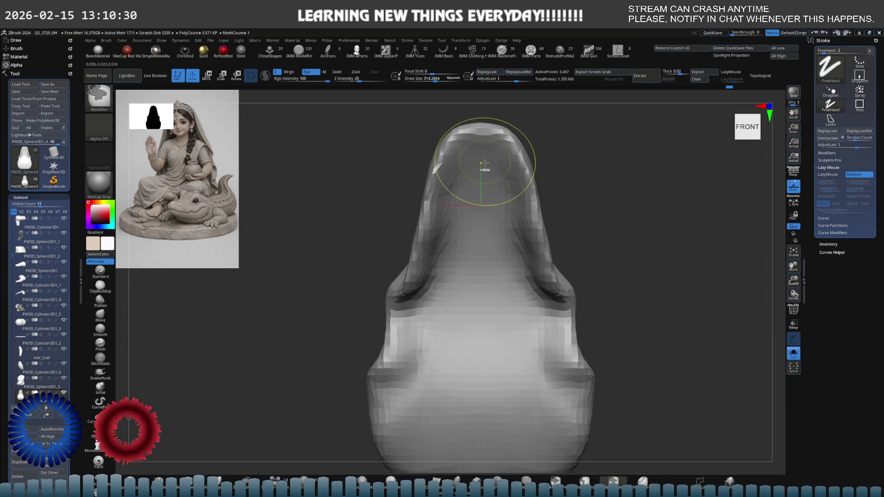
mouse_move(483, 172)
ctrl+mouse_down()
mouse_move(446, 222)
mouse_move(446, 258)
mouse_move(448, 189)
mouse_move(422, 241)
mouse_move(426, 317)
mouse_move(406, 398)
mouse_move(454, 417)
mouse_move(481, 252)
mouse_move(407, 430)
mouse_move(414, 451)
ctrl+mouse_up()
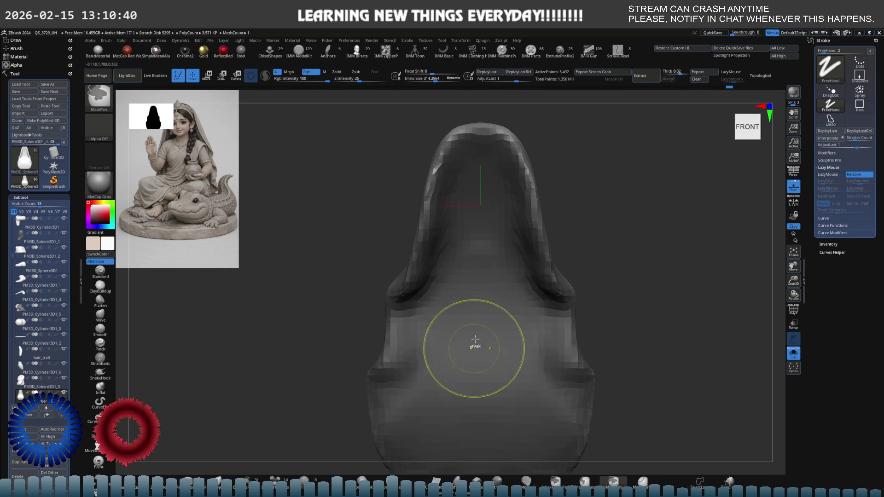
drag(392, 241, 424, 227)
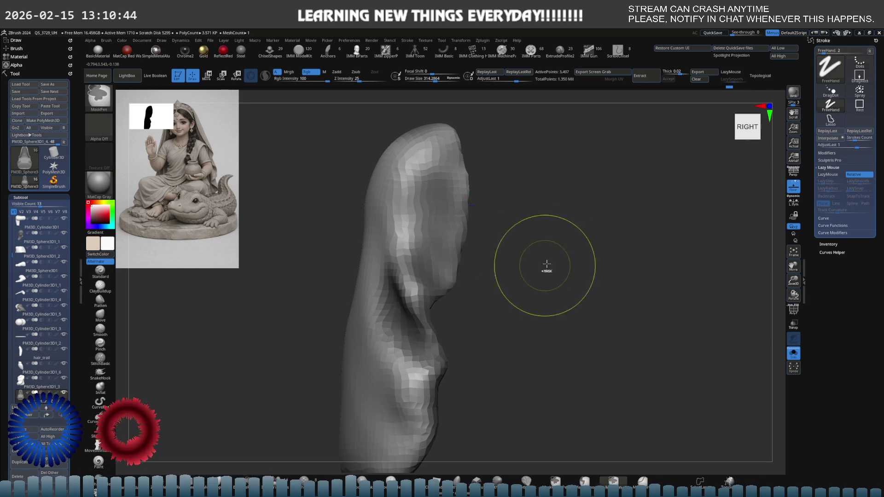
ctrl+drag(543, 266, 529, 281)
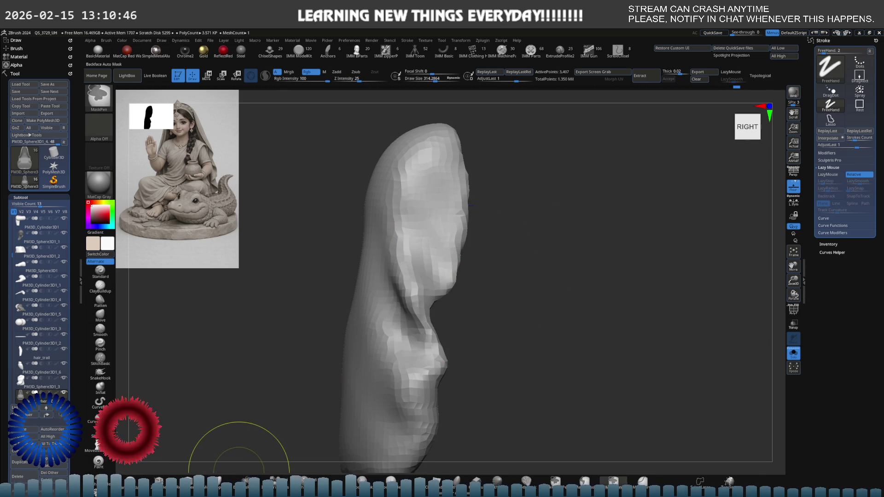
shift+drag(452, 310, 419, 293)
mouse_move(473, 198)
ctrl+mouse_down()
mouse_move(472, 147)
mouse_move(436, 207)
mouse_move(434, 168)
mouse_move(449, 136)
mouse_move(417, 258)
mouse_move(446, 239)
mouse_move(406, 331)
mouse_move(391, 397)
mouse_move(460, 419)
mouse_move(469, 295)
mouse_move(437, 369)
mouse_move(500, 380)
ctrl+mouse_up()
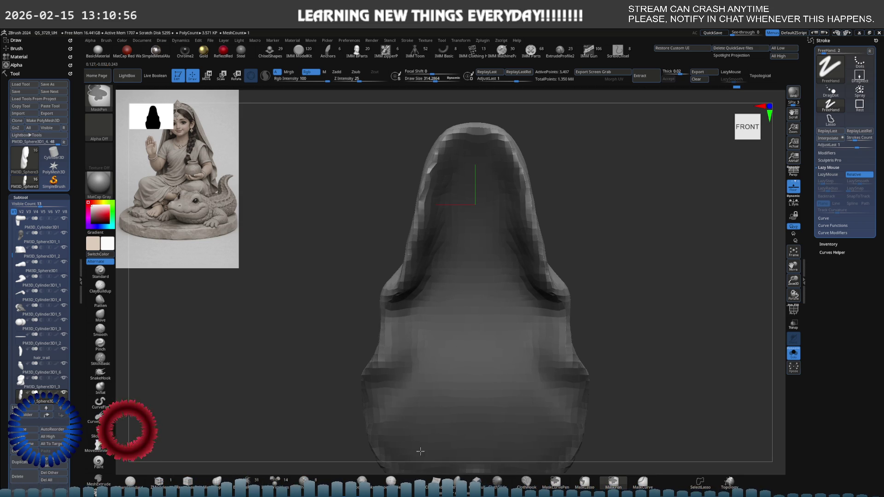
ctrl+drag(420, 451, 398, 450)
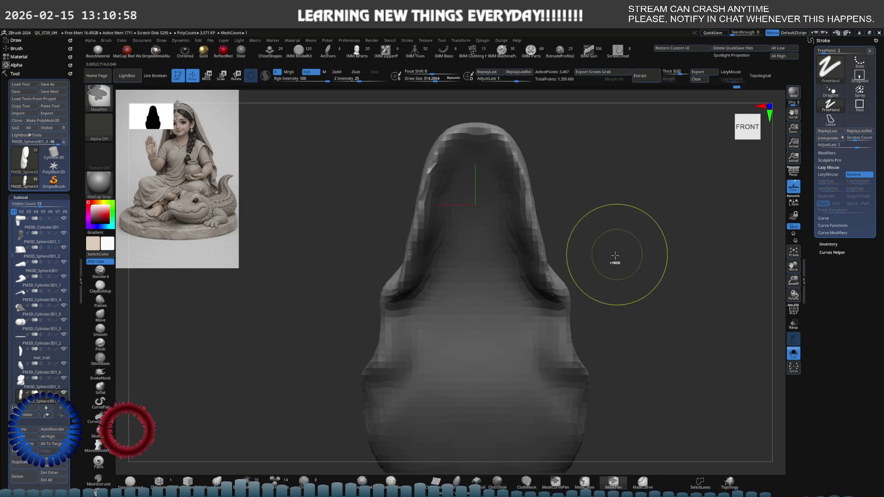
Step: Show the PolyF wireframe and check the new green inner polygroup from the side
key(shift+f)
mouse_move(543, 258)
mouse_down()
mouse_move(420, 252)
mouse_move(455, 247)
mouse_up()
mouse_move(454, 247)
right_down()
mouse_move(426, 253)
mouse_move(409, 245)
mouse_move(490, 268)
mouse_move(433, 251)
right_up()
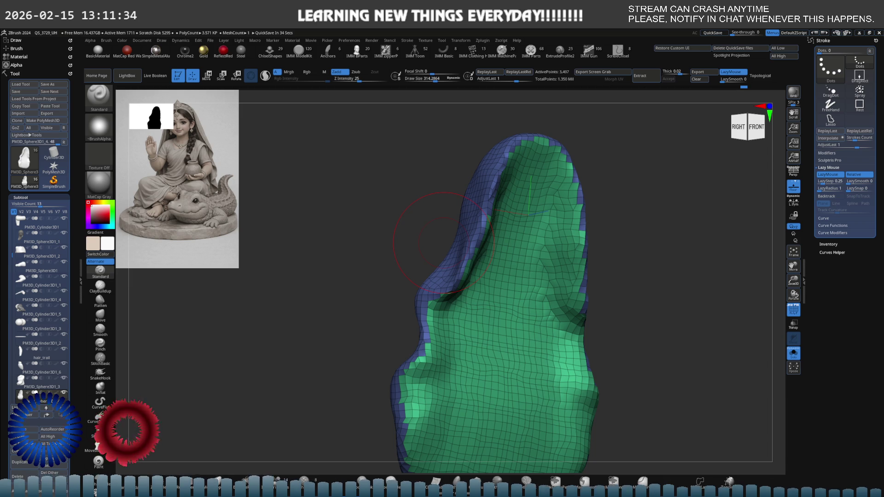
Step: Inspect the hood's green and blue polygroups from several angles, then collapse the Subtool list
mouse_move(459, 236)
right_down()
mouse_move(473, 231)
mouse_move(305, 304)
right_up()
mouse_move(310, 362)
right_down()
mouse_move(316, 316)
mouse_move(374, 286)
mouse_move(386, 295)
mouse_move(295, 283)
right_up()
click(21, 197)
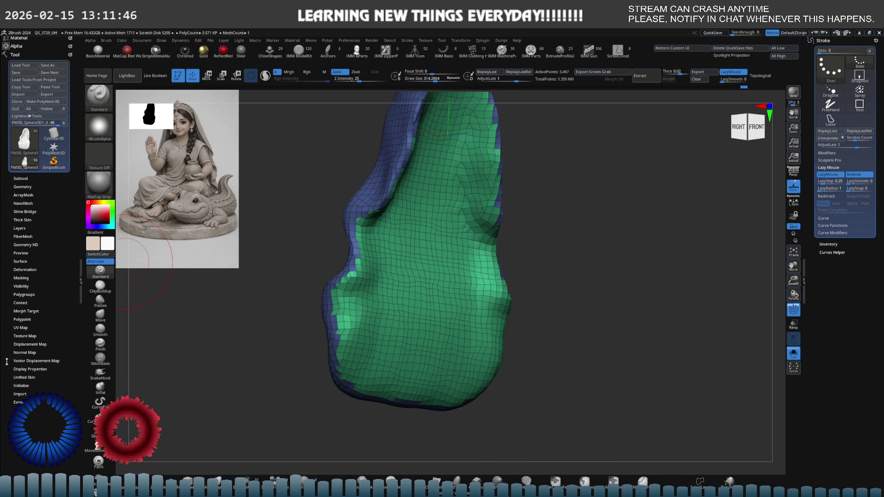
Step: Apply Deformation > Polish By Groups to the hood and turn it to face front
scroll(7, 362, down, 1)
click(25, 287)
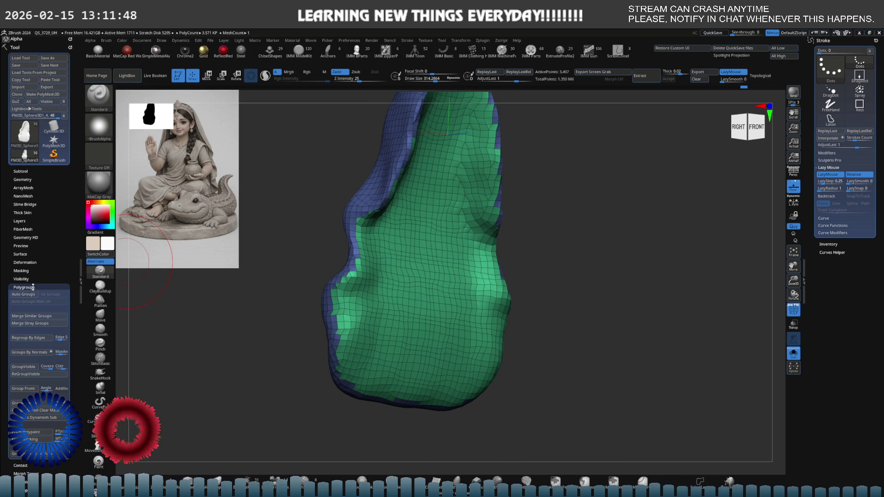
click(23, 288)
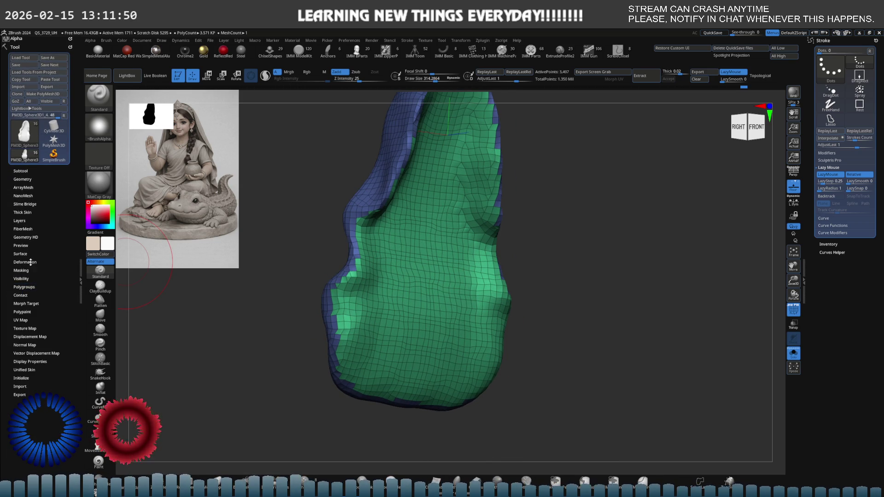
click(30, 263)
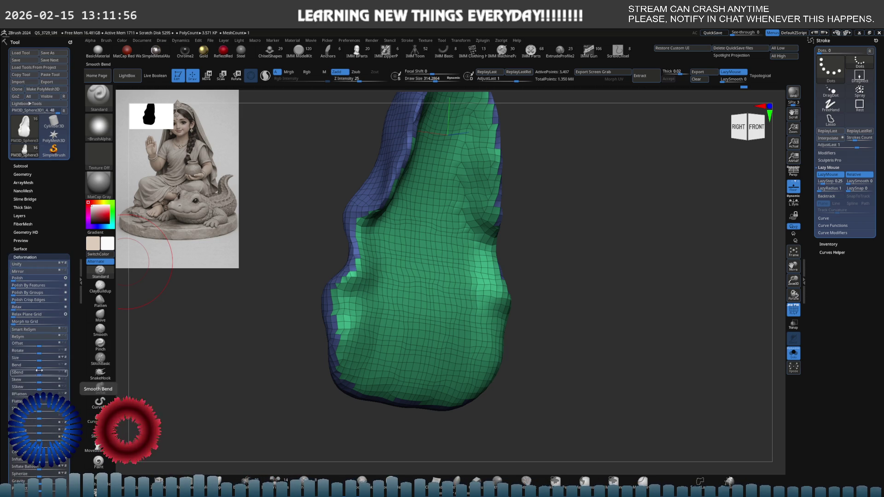
click(18, 293)
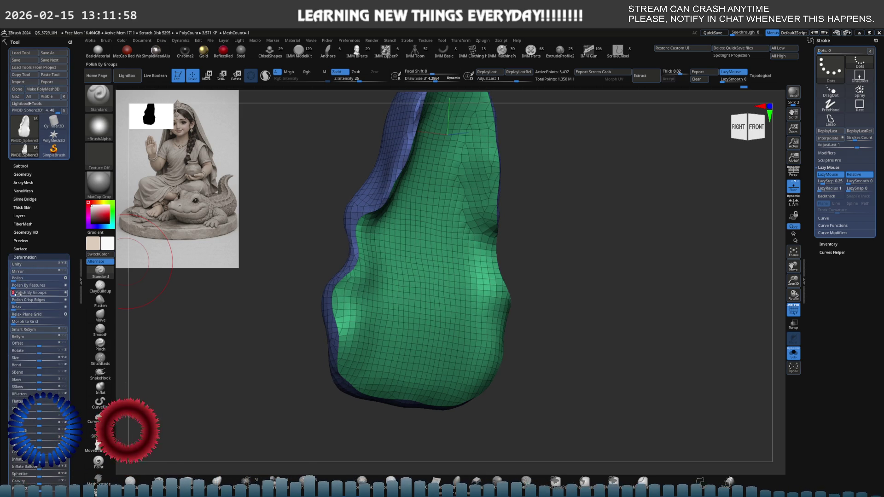
mouse_move(276, 217)
mouse_down()
mouse_move(366, 215)
mouse_move(415, 256)
mouse_move(494, 251)
mouse_move(424, 256)
mouse_up()
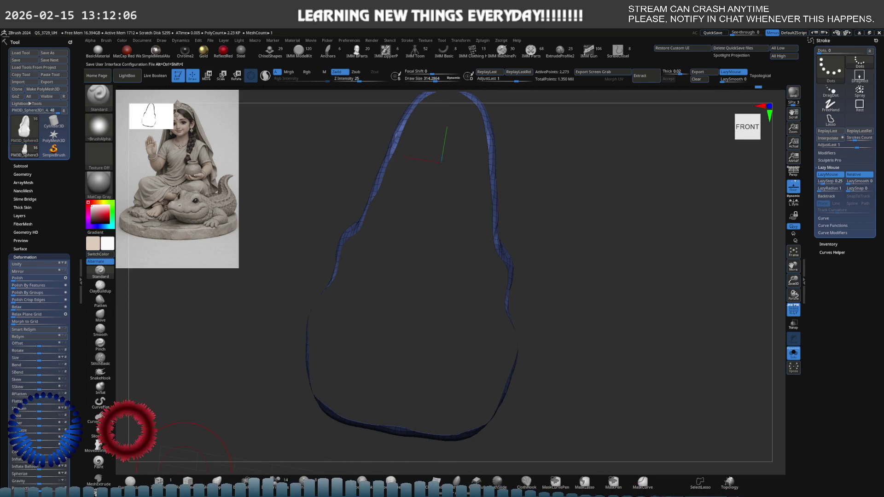
Step: Unhide the hood's hidden front portion and orbit around the complete shell
ctrl+shift+click(227, 395)
drag(227, 395, 441, 325)
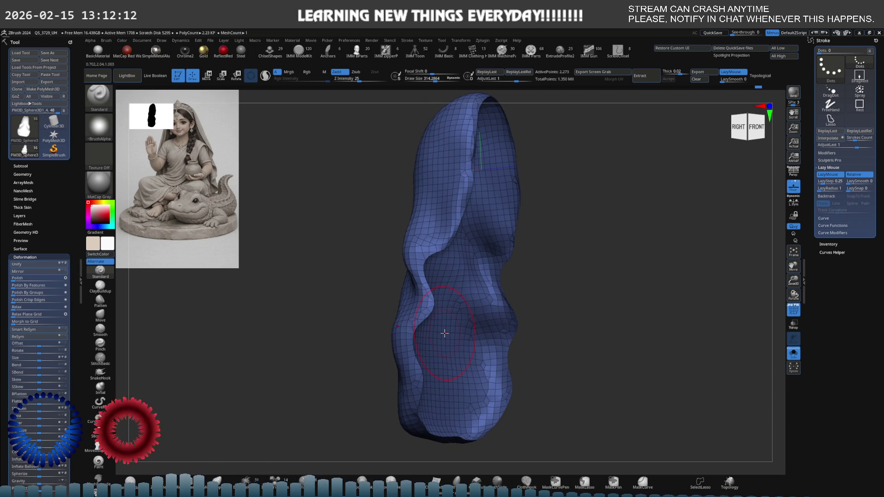
mouse_move(451, 333)
right_down()
mouse_move(461, 332)
mouse_move(444, 332)
right_up()
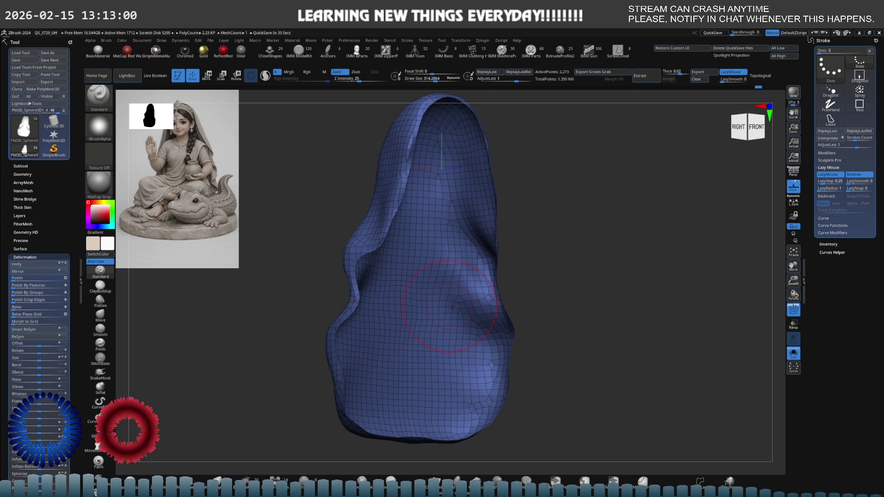
mouse_move(480, 264)
right_down()
mouse_move(422, 284)
mouse_move(438, 276)
mouse_move(435, 264)
right_up()
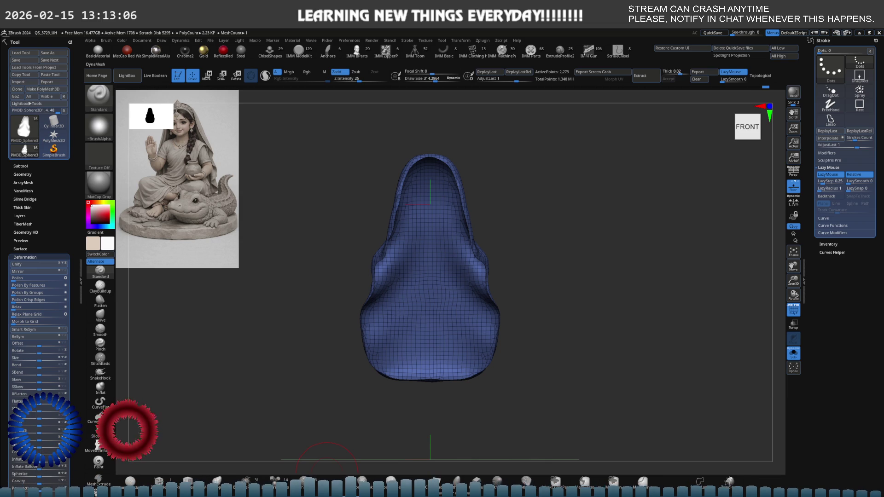
Step: Turn off the PolyF wireframe and Polish the hood's lumpy edges in a framed front view
key(shift+f)
mouse_move(476, 306)
right_down()
mouse_move(493, 299)
mouse_move(471, 291)
mouse_move(543, 359)
right_up()
key(f)
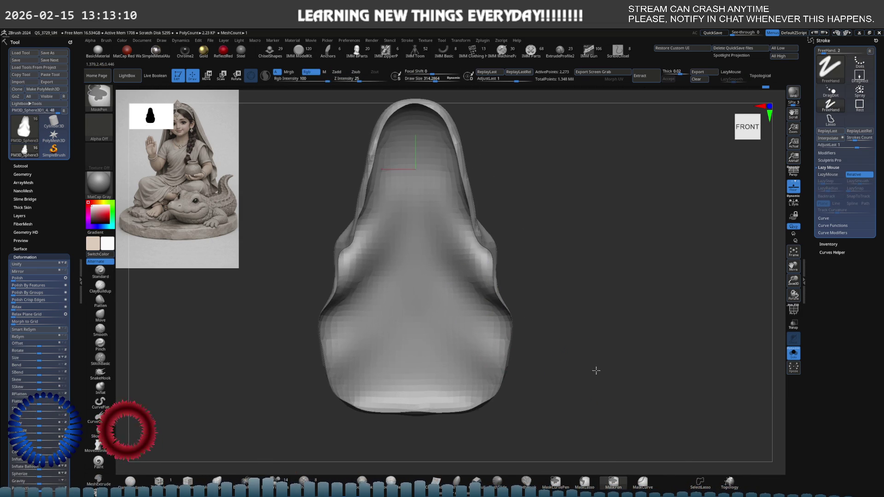
click(13, 278)
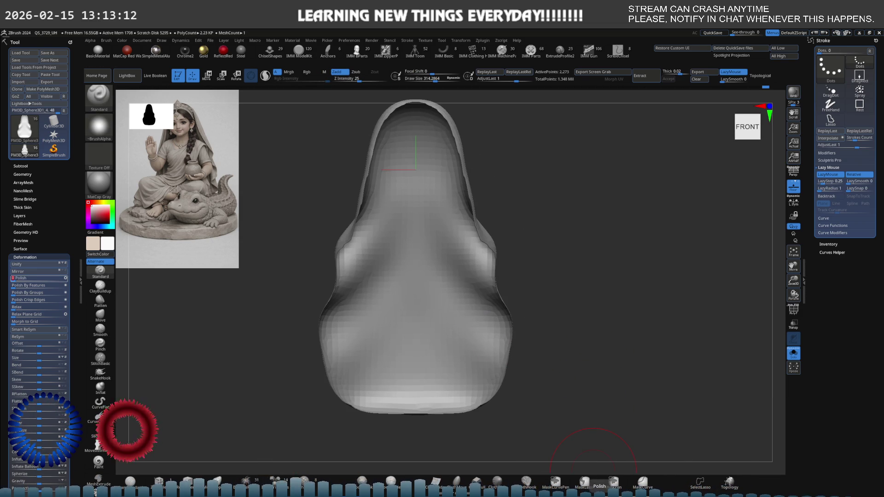
Step: With the full figure visible again, pull the hood over the neck and shoulder using Move
key(ctrl+shift+s)
mouse_move(479, 253)
shift+right_down()
mouse_move(548, 254)
mouse_move(483, 208)
shift+right_up()
key(b)
key(m)
key(v)
drag(482, 208, 458, 219)
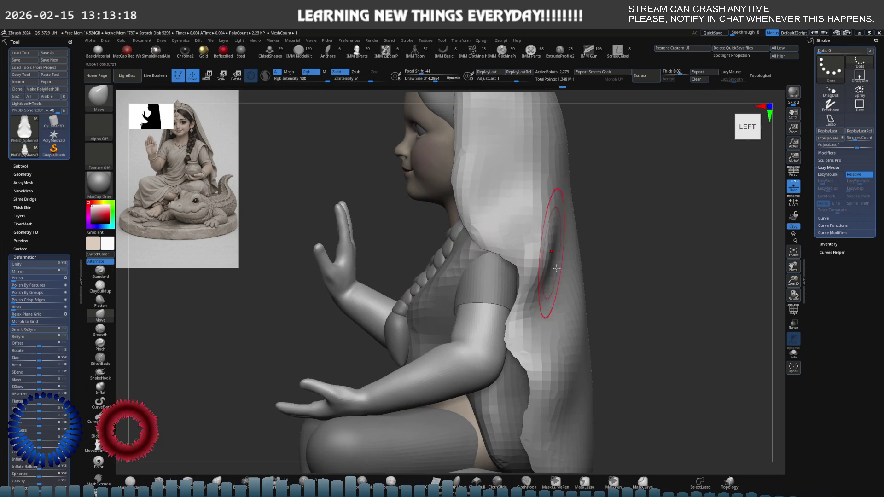
Step: Apply Polish Crisp Edges to the hood near the neck, then try DynaMesh and undo it
click(26, 300)
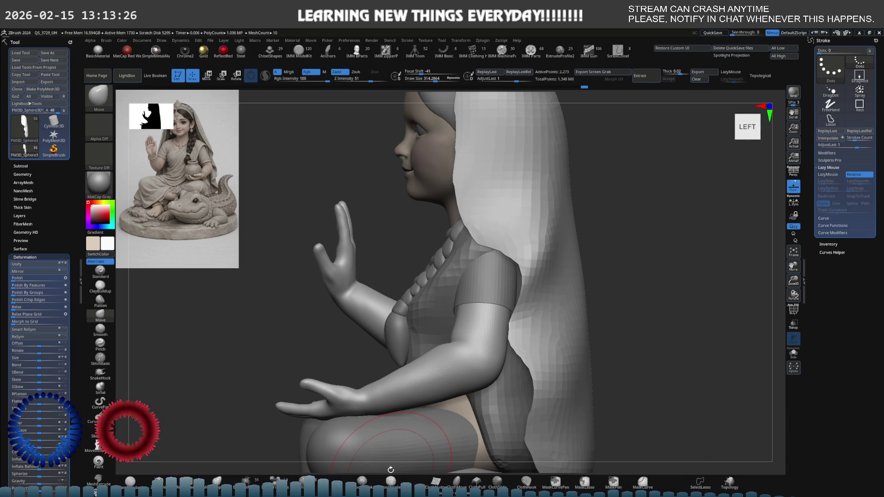
ctrl+drag(573, 316, 594, 295)
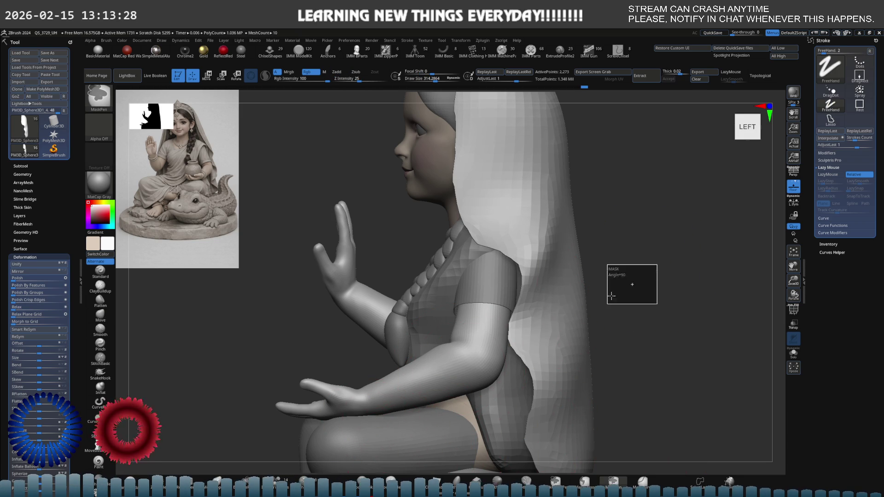
key(ctrl+z)
mouse_move(524, 263)
mouse_down()
mouse_move(506, 264)
mouse_move(533, 260)
mouse_up()
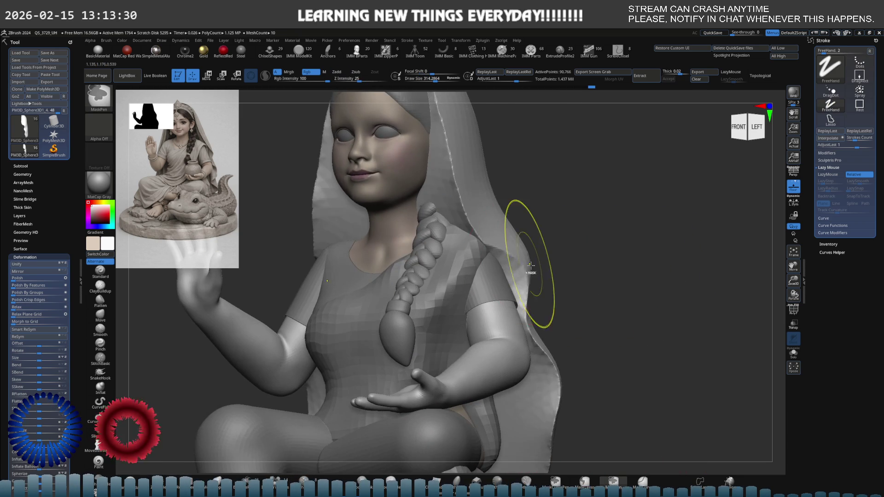
Step: Select the veil piece over the hair, solo it and show its PolyF wireframe
alt+click(500, 268)
key(alt+s)
mouse_move(503, 276)
right_down()
mouse_move(518, 272)
mouse_move(508, 257)
mouse_move(494, 267)
mouse_move(498, 274)
mouse_move(523, 256)
mouse_move(497, 282)
right_up()
key(shift+f)
key(shift+f)
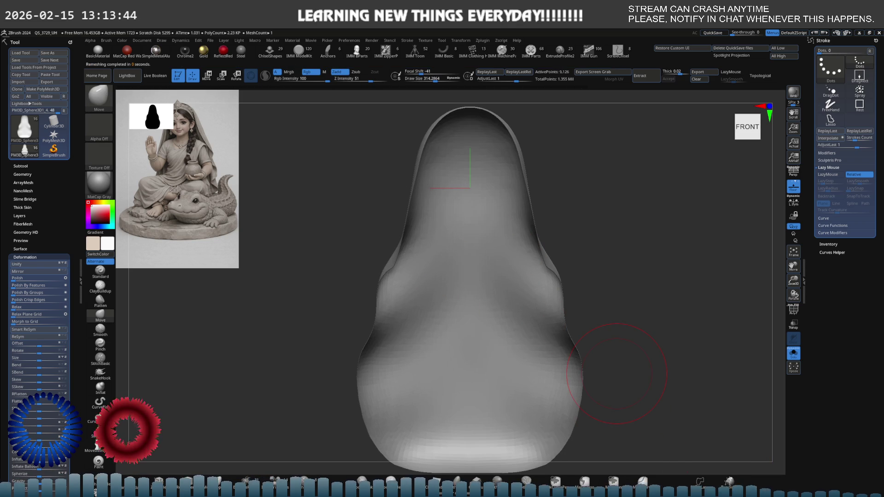
mouse_move(523, 306)
shift+right_down()
mouse_move(452, 316)
mouse_move(481, 305)
mouse_move(574, 386)
shift+right_up()
key(shift+f)
Step: Polish the veil mesh with crisp edges and inspect it from behind and in profile
key(p)
key(p)
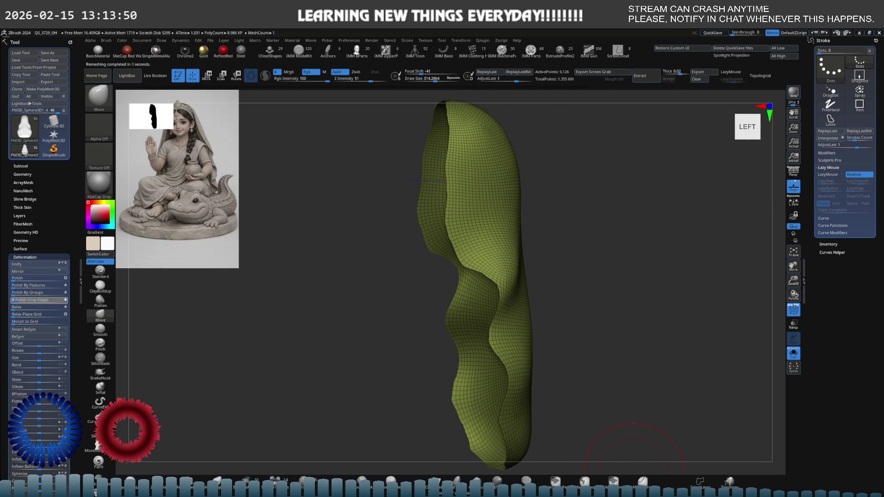
mouse_move(568, 462)
shift+right_down()
mouse_move(410, 325)
mouse_move(396, 332)
mouse_move(519, 290)
shift+right_up()
shift+right_drag(403, 286, 446, 291)
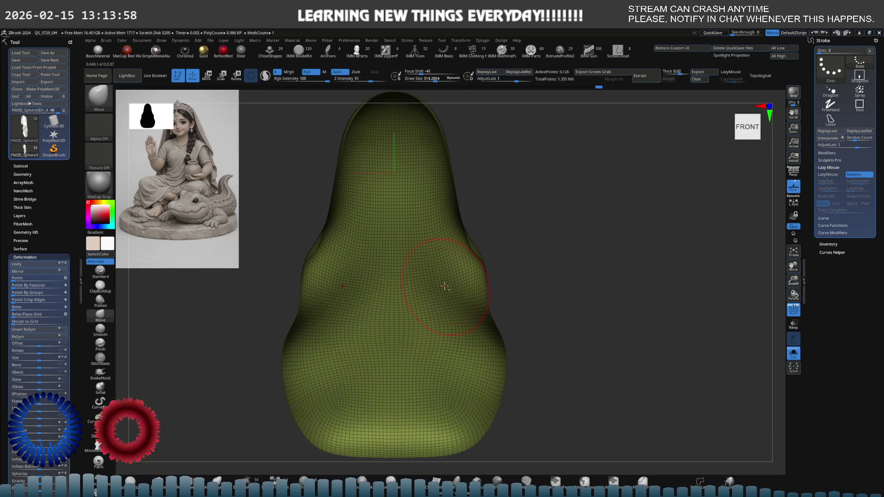
Step: Show the whole figure again, reduce Draw Size to about 237 and smooth around the head
key(alt+s)
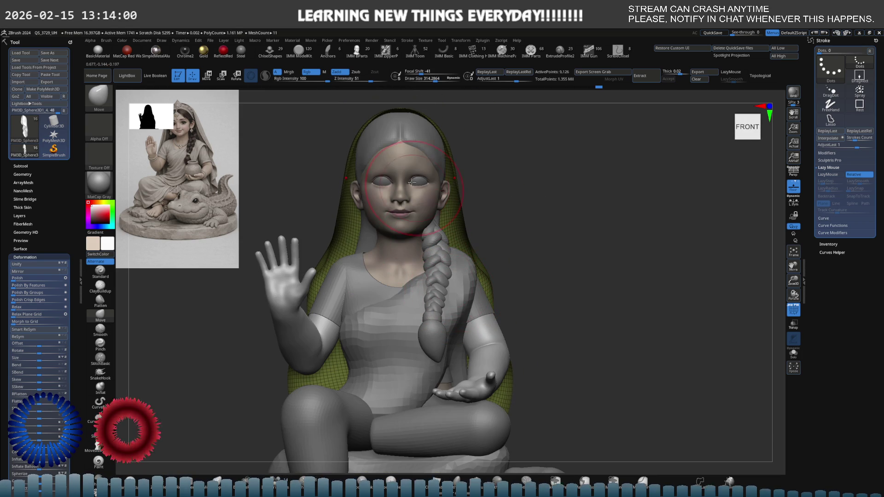
mouse_move(416, 192)
right_down()
mouse_move(378, 177)
mouse_move(404, 271)
right_up()
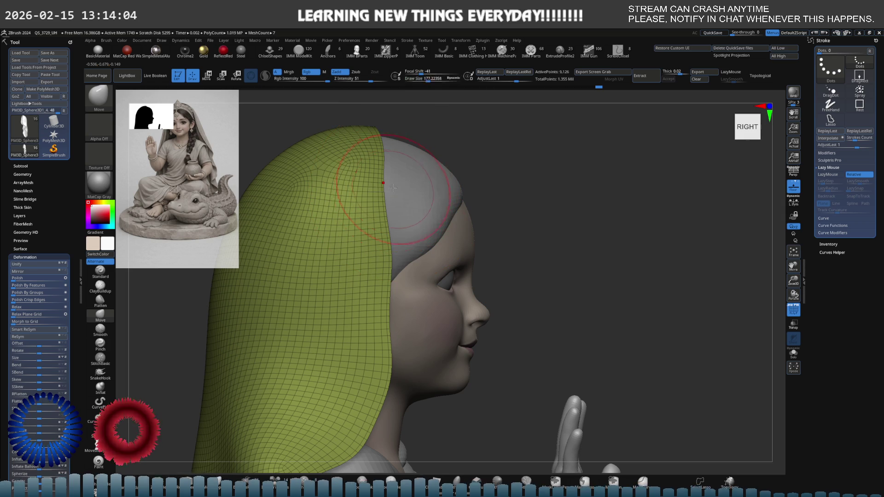
drag(388, 185, 383, 184)
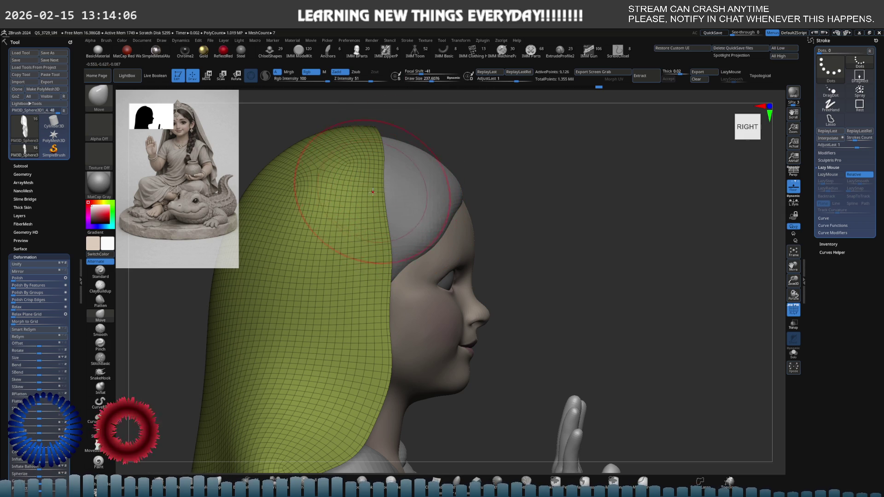
right_drag(375, 156, 371, 292)
key(shift)
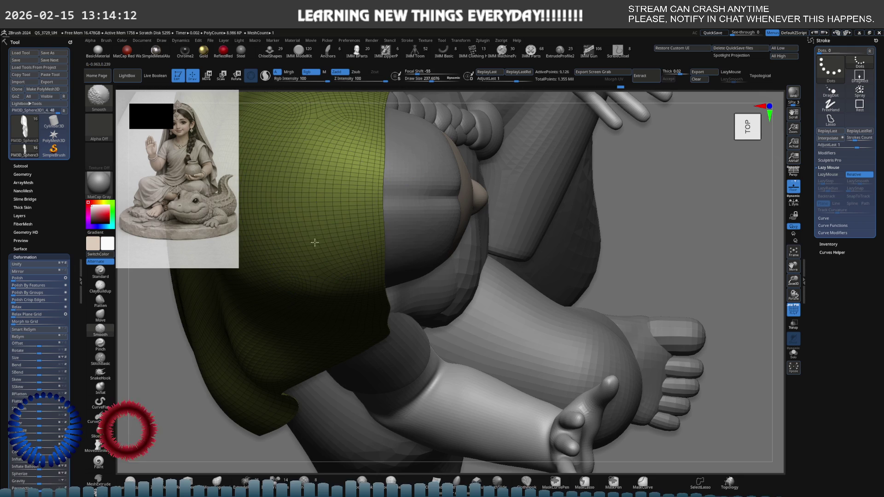
shift+right_drag(344, 265, 334, 304)
mouse_move(276, 355)
alt+right_down()
mouse_move(322, 247)
mouse_move(419, 244)
mouse_move(406, 273)
mouse_move(435, 291)
mouse_move(424, 286)
alt+right_up()
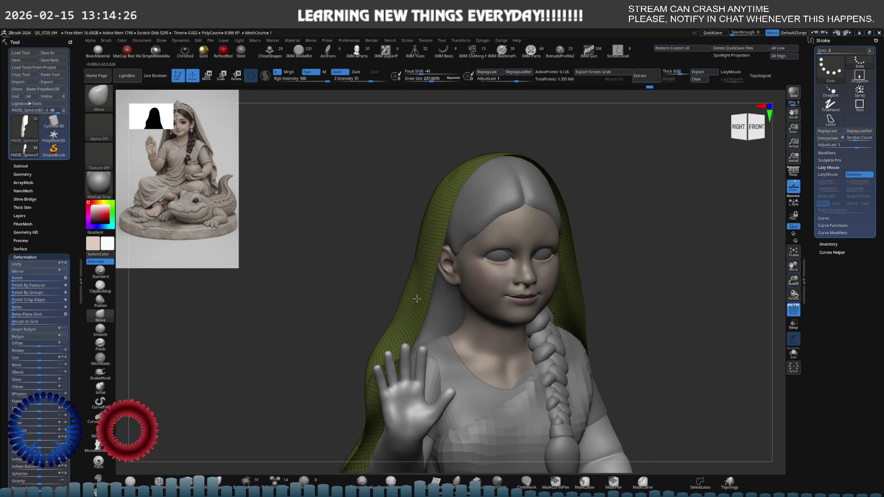
Step: In front view, pull both veil edges beside the ears inward with symmetric Move strokes
mouse_move(419, 299)
right_down()
mouse_move(434, 256)
mouse_move(436, 264)
right_up()
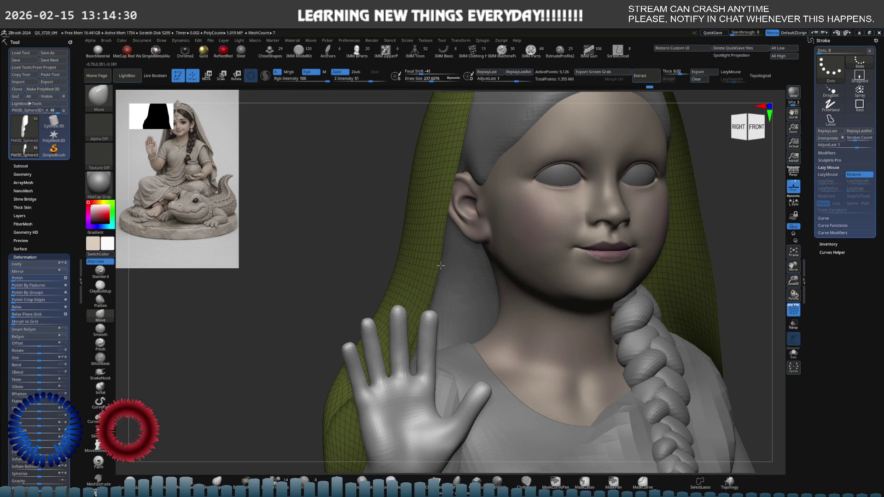
shift+right_drag(447, 285, 441, 185)
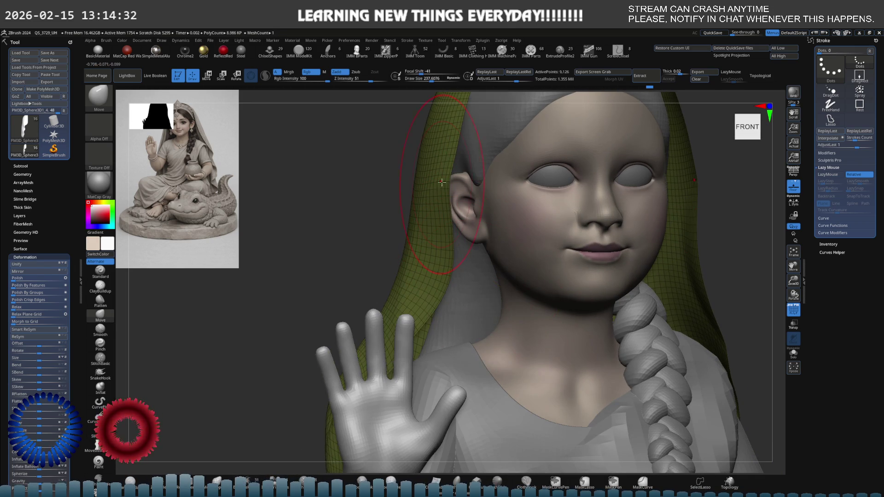
key(shift)
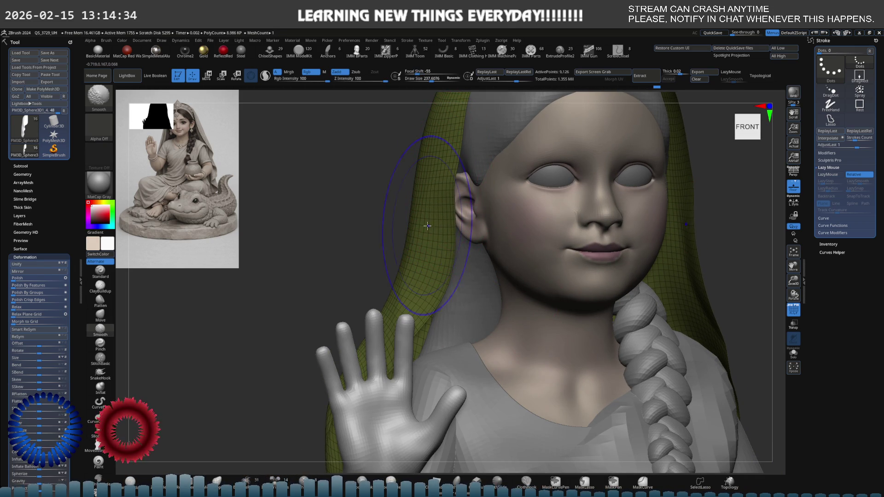
mouse_move(423, 225)
right_down()
mouse_move(436, 232)
mouse_move(395, 207)
right_up()
drag(395, 208, 385, 266)
right_drag(385, 266, 403, 264)
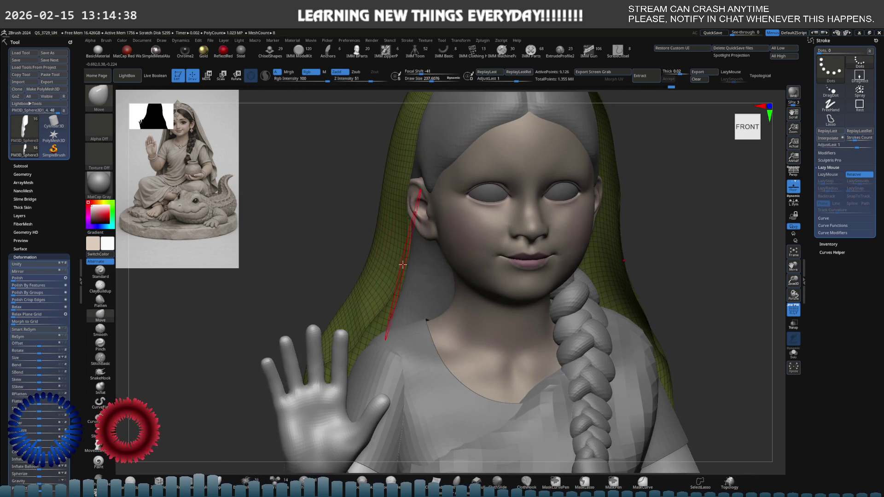
mouse_move(416, 212)
mouse_down()
mouse_move(408, 205)
mouse_move(377, 236)
mouse_move(370, 261)
mouse_up()
right_drag(371, 261, 419, 233)
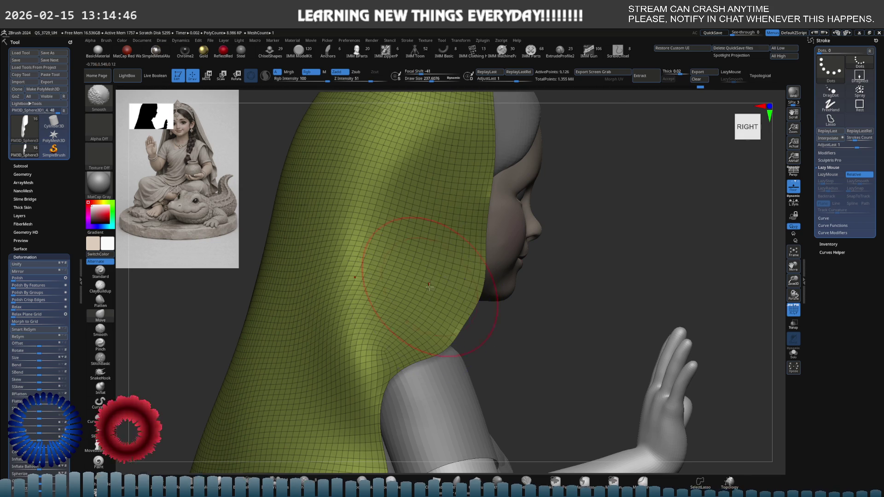
Step: Lower Draw Size to about 145 and smooth the veil side in a three-quarter view
right_drag(429, 288, 392, 258)
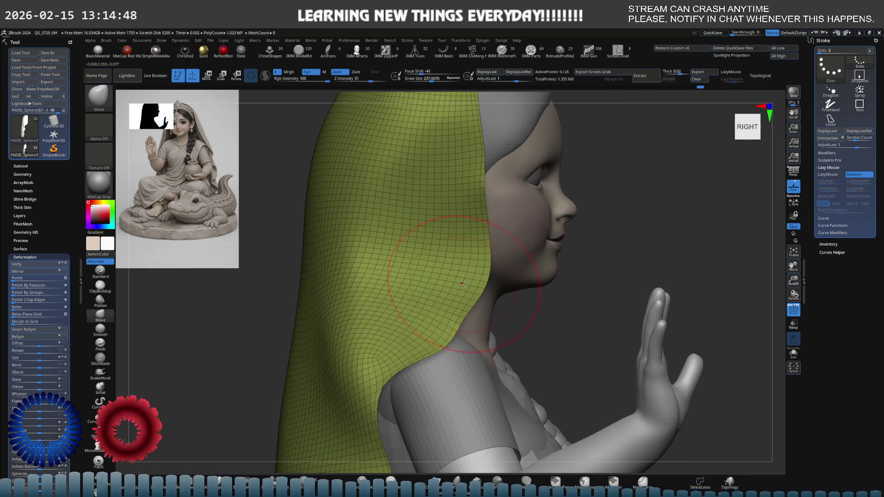
key(s)
drag(460, 308, 449, 304)
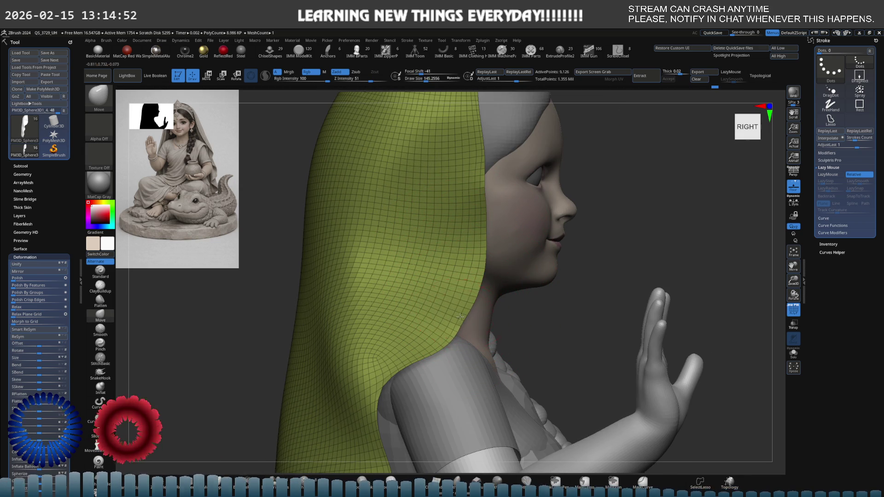
mouse_move(454, 235)
right_down()
mouse_move(406, 240)
mouse_move(413, 255)
mouse_move(442, 238)
right_up()
scroll(442, 238, up, 3)
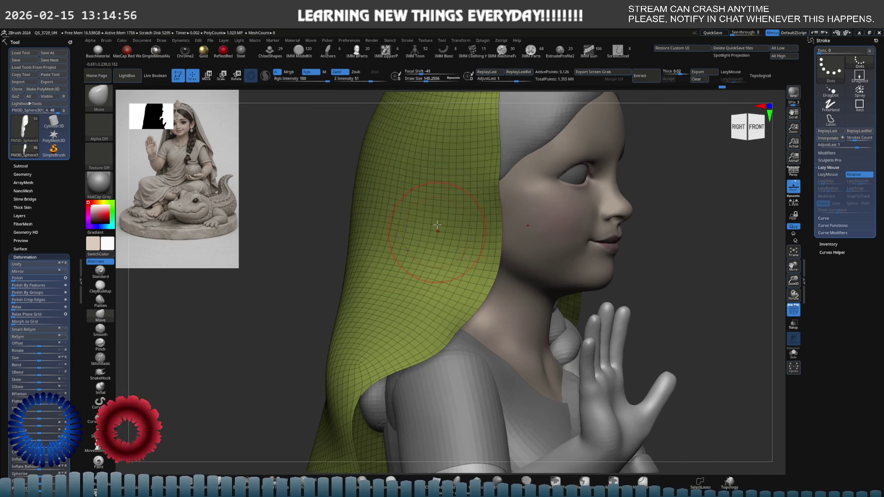
key(shift)
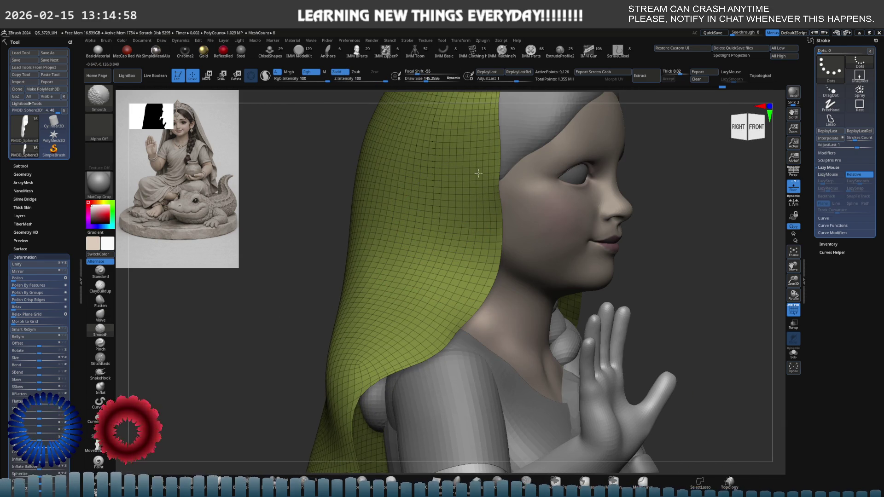
mouse_move(474, 179)
right_down()
mouse_move(433, 194)
mouse_move(449, 231)
right_up()
Step: Flatten the veil side over the neck and shoulder so it hugs the head and back
click(100, 300)
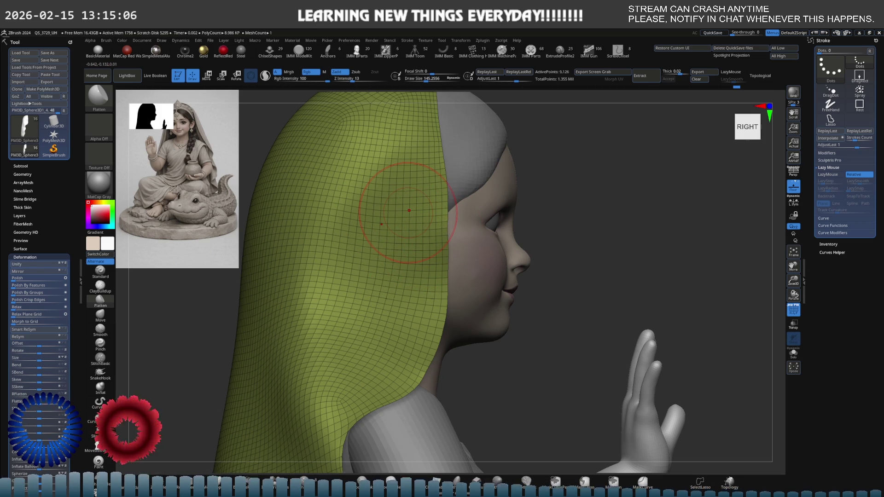
mouse_move(409, 211)
right_down()
mouse_move(424, 245)
mouse_move(450, 255)
mouse_move(484, 194)
mouse_move(503, 191)
mouse_move(475, 178)
mouse_move(459, 198)
mouse_move(438, 143)
mouse_move(452, 193)
mouse_move(517, 241)
mouse_move(485, 250)
mouse_move(516, 245)
mouse_move(527, 221)
mouse_move(494, 239)
mouse_move(543, 241)
mouse_move(532, 262)
right_up()
key(b)
key(m)
key(v)
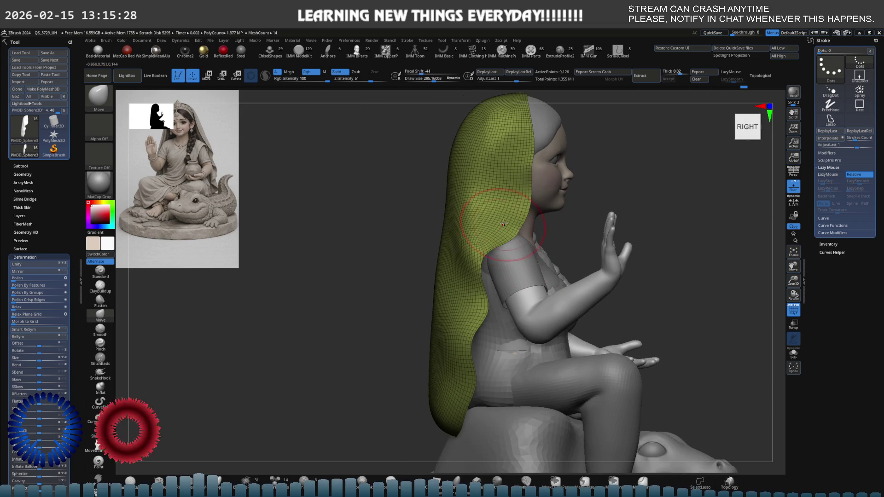
Step: Turn to the left profile and push the veil's shoulder bulge back with the Move brush
ctrl+right_drag(533, 217, 524, 224)
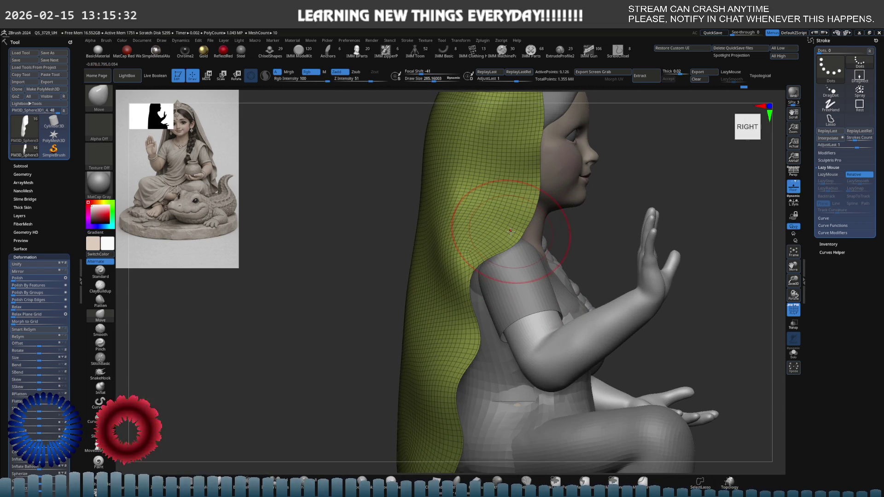
right_drag(514, 210, 496, 220)
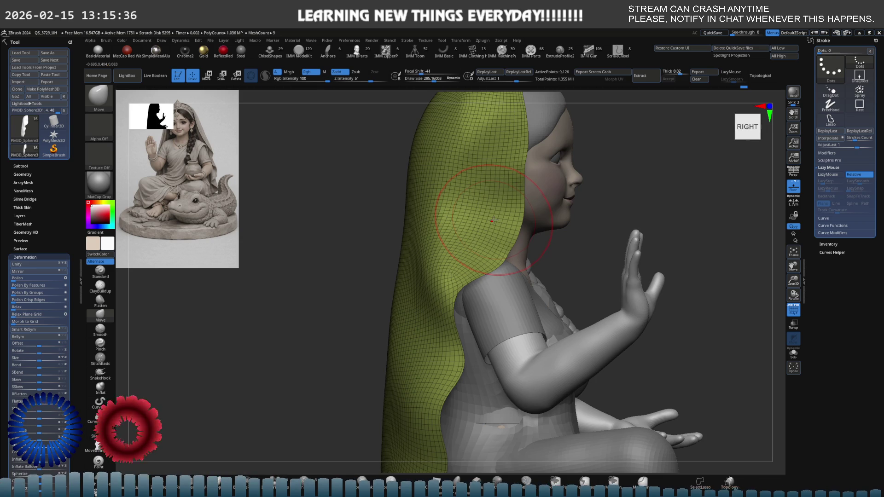
key(ctrl)
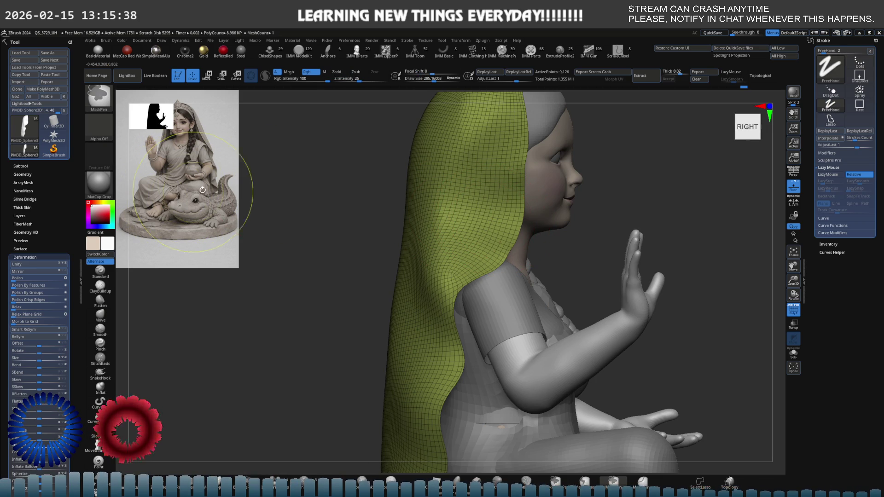
mouse_move(499, 227)
right_down()
mouse_move(489, 198)
mouse_move(506, 200)
mouse_move(370, 235)
mouse_move(289, 236)
right_up()
right_drag(486, 254, 456, 248)
mouse_move(408, 225)
alt+right_down()
mouse_move(432, 273)
mouse_move(465, 266)
mouse_move(458, 222)
alt+right_up()
drag(459, 313, 441, 308)
mouse_move(441, 308)
shift+right_down()
mouse_move(481, 296)
mouse_move(327, 275)
mouse_move(404, 256)
mouse_move(407, 247)
shift+right_up()
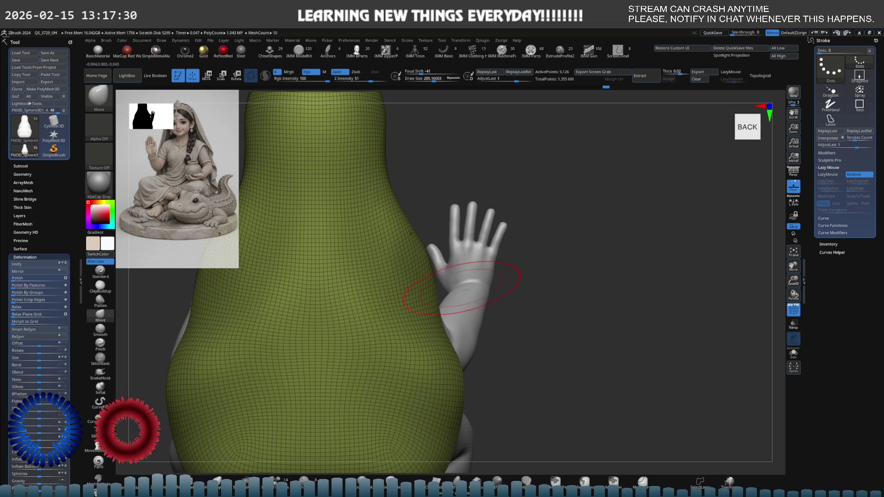
Step: Nudge the veil edge at the shoulder and smooth it near the neck, brush about 116
right_drag(415, 285, 338, 298)
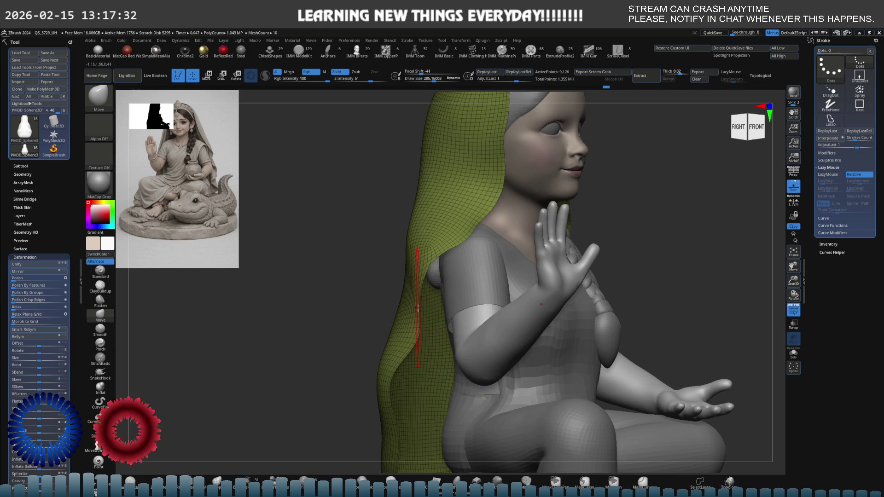
drag(421, 334, 420, 340)
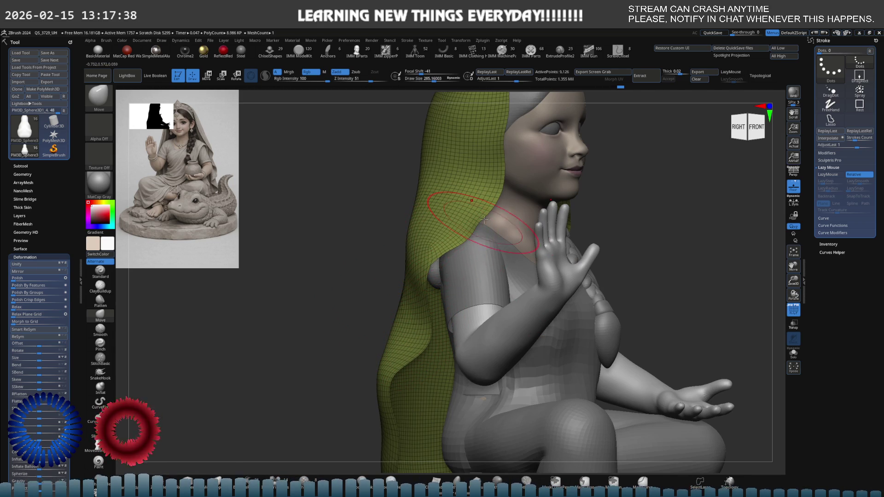
scroll(474, 239, up, 3)
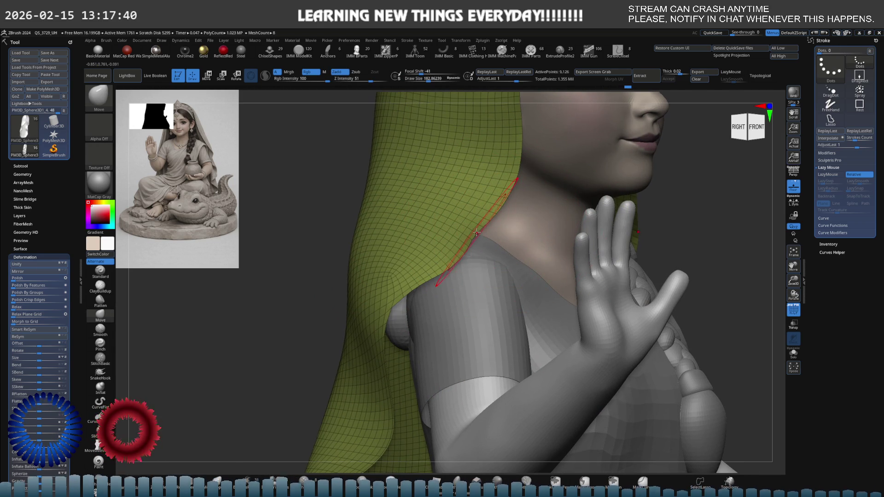
alt+click(477, 225)
key(shift)
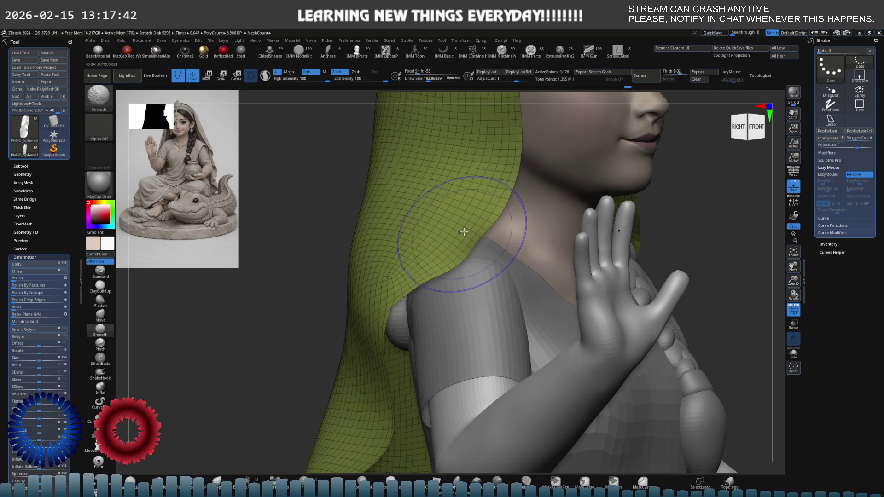
scroll(475, 238, up, 3)
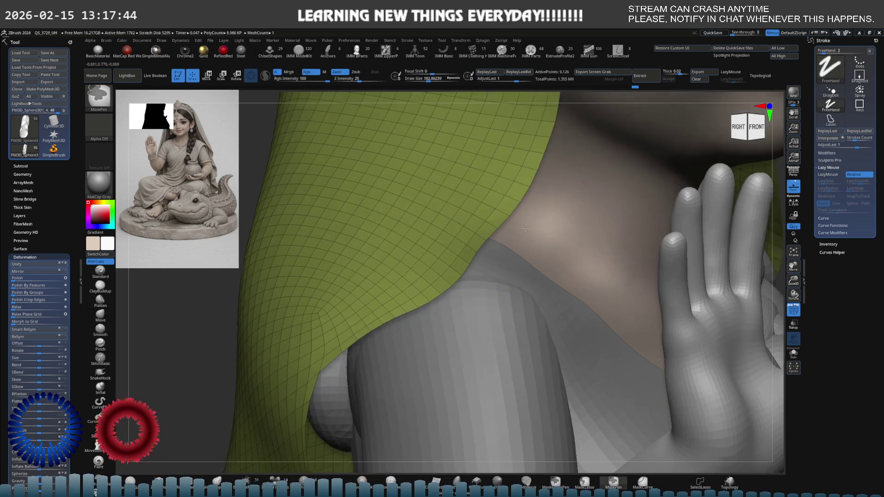
key([)
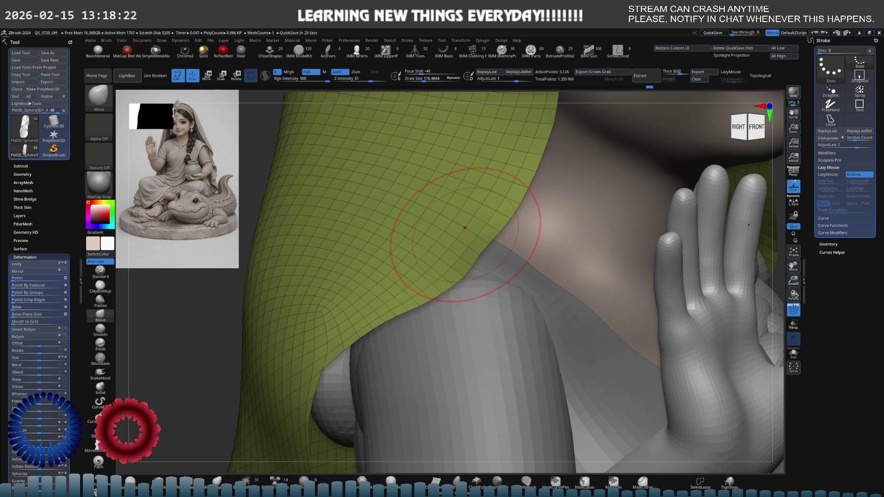
Step: Flatten the shoulder veil edge, resizing the brush from about 55 to 155, ending in front view
mouse_move(465, 228)
right_down()
mouse_move(469, 244)
mouse_move(454, 276)
mouse_move(541, 229)
mouse_move(470, 256)
mouse_move(458, 241)
mouse_move(489, 234)
right_up()
key(s)
drag(504, 231, 424, 232)
right_drag(425, 231, 477, 194)
click(100, 300)
key(s)
drag(478, 194, 499, 194)
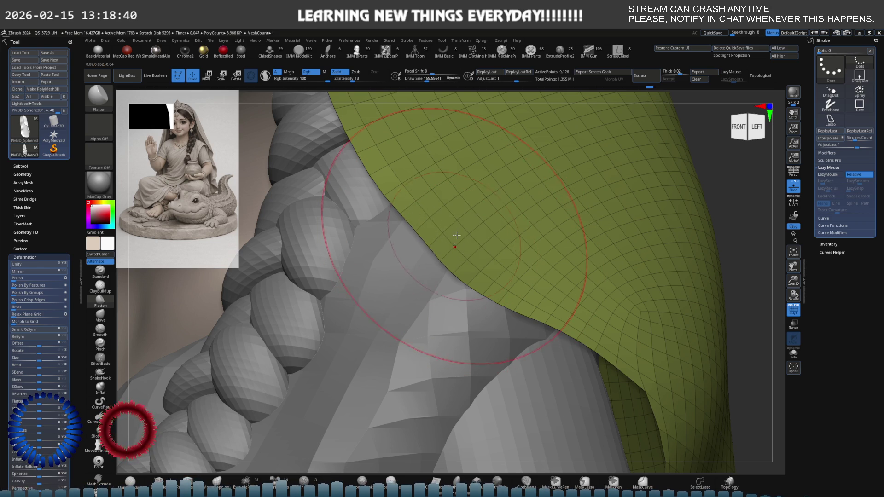
mouse_move(482, 247)
right_down()
mouse_move(463, 226)
mouse_move(439, 241)
mouse_move(517, 272)
right_up()
Step: Enlarge the brush to about 292 and pull the veil's lower back edge down with Move, undoing the notch
key(s)
drag(517, 272, 527, 271)
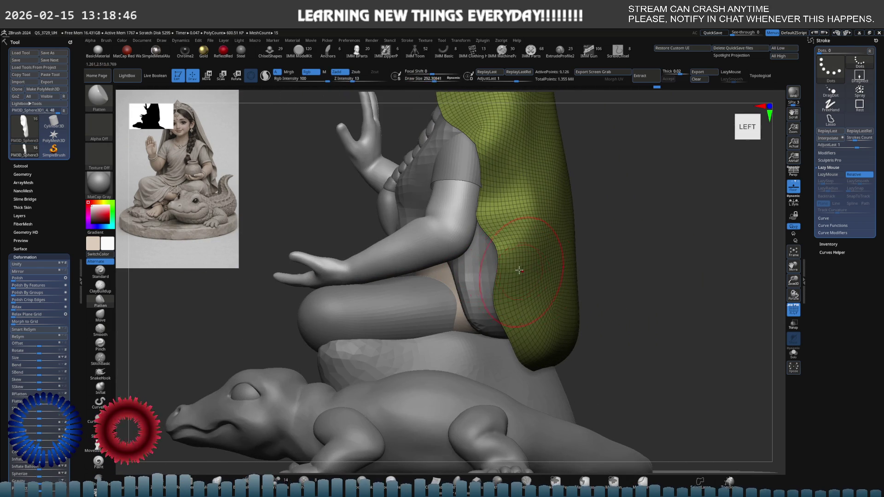
key(b)
key(s)
key(t)
right_drag(527, 267, 532, 294)
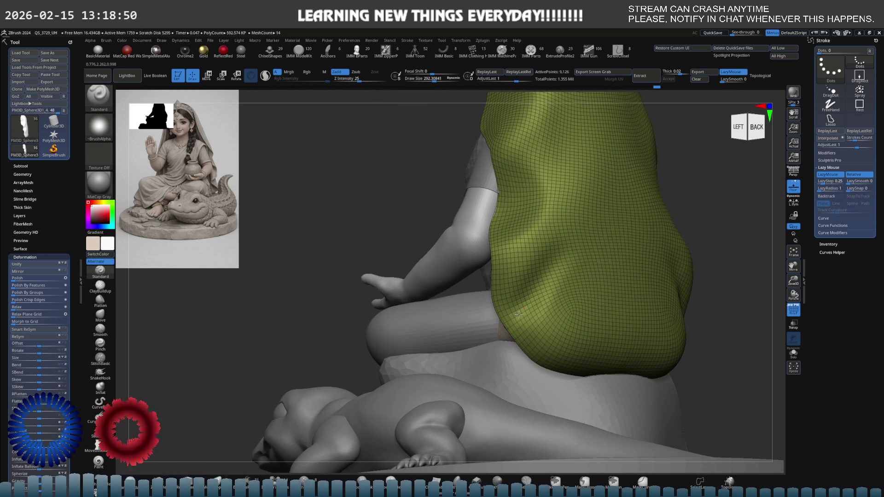
key(b)
key(m)
key(v)
mouse_move(545, 340)
mouse_down()
mouse_move(558, 371)
mouse_move(588, 395)
mouse_move(626, 350)
mouse_up()
right_drag(626, 350, 471, 368)
key(ctrl+z)
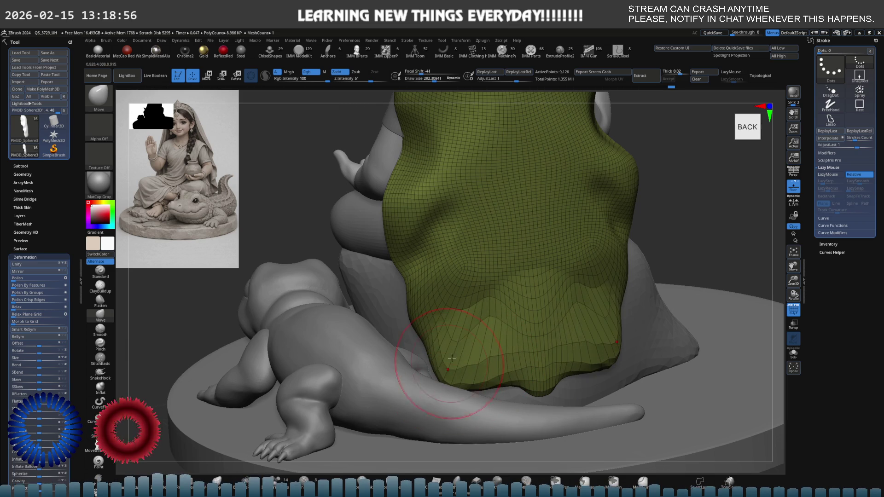
Step: Smooth and round the wavy bottom hem with the Smooth brush, with the veil shown in Solo
key(b)
key(s)
key(m)
mouse_move(488, 383)
mouse_down()
mouse_move(576, 369)
mouse_move(521, 373)
mouse_move(563, 364)
mouse_up()
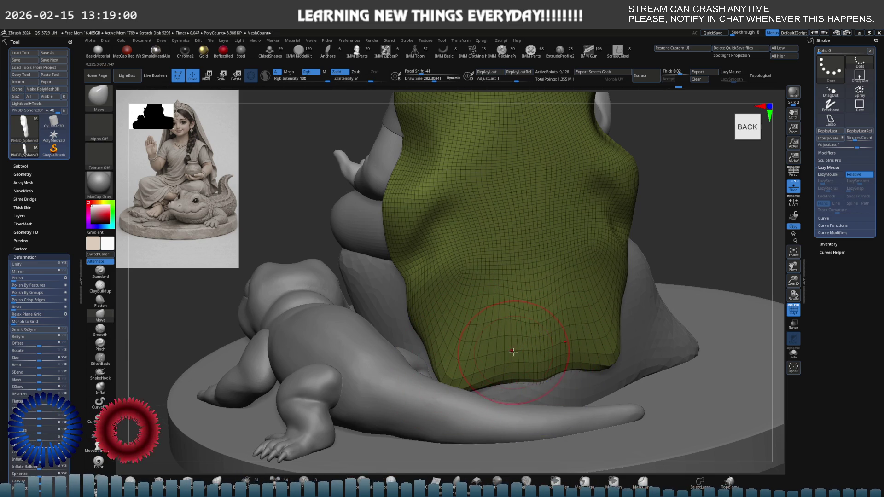
key(shift+s)
mouse_move(471, 330)
right_down()
mouse_move(456, 326)
mouse_move(414, 348)
mouse_move(474, 345)
right_up()
alt+right_drag(396, 383, 474, 316)
mouse_move(391, 385)
shift+mouse_down()
mouse_move(352, 371)
mouse_move(343, 359)
mouse_move(349, 345)
mouse_move(479, 376)
mouse_move(460, 323)
mouse_move(522, 325)
mouse_move(399, 301)
mouse_move(451, 295)
mouse_move(350, 332)
mouse_move(396, 337)
shift+mouse_up()
mouse_move(396, 338)
shift+right_down()
mouse_move(450, 336)
mouse_move(386, 355)
mouse_move(382, 341)
mouse_move(369, 350)
shift+right_up()
mouse_move(368, 350)
shift+mouse_down()
mouse_move(350, 377)
mouse_move(375, 356)
mouse_move(351, 383)
mouse_move(318, 383)
mouse_move(332, 341)
mouse_move(335, 362)
shift+mouse_up()
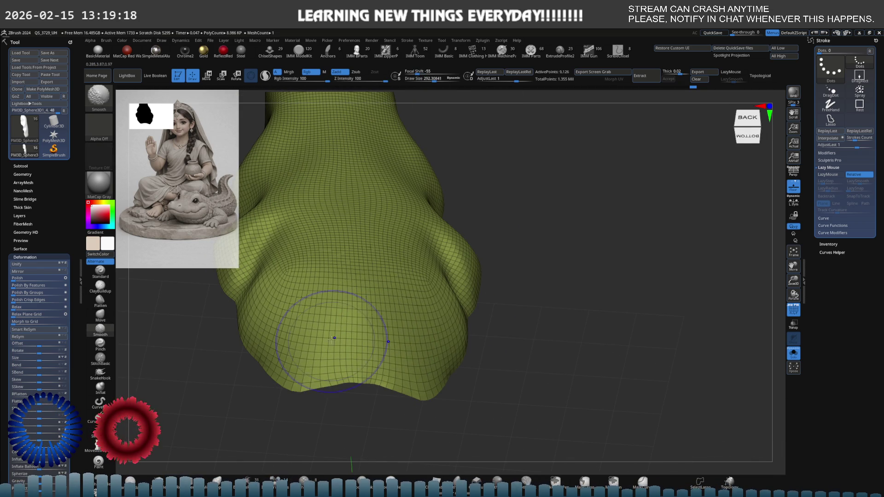
Step: In the straight back view, drop the veil's bottom hem slightly lower and smooth it
shift+right_drag(309, 283, 359, 332)
drag(378, 353, 373, 353)
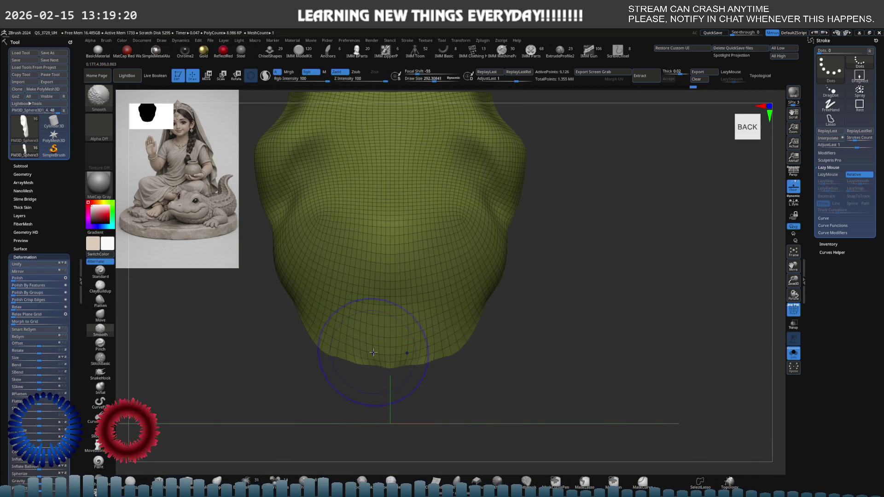
alt+right_drag(368, 355, 377, 364)
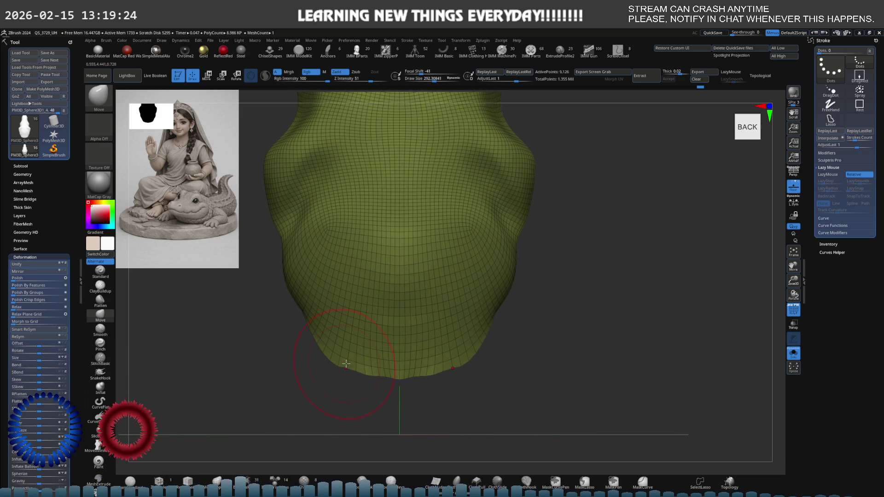
key(shift)
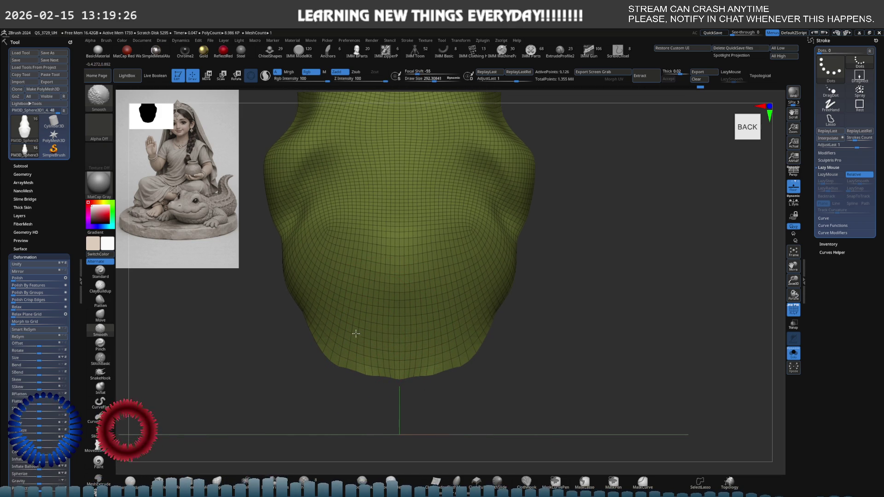
Step: Turn Solo off, view the whole figure from the front, and select the green chest cloth
mouse_move(452, 258)
right_down()
mouse_move(445, 289)
mouse_move(413, 289)
right_up()
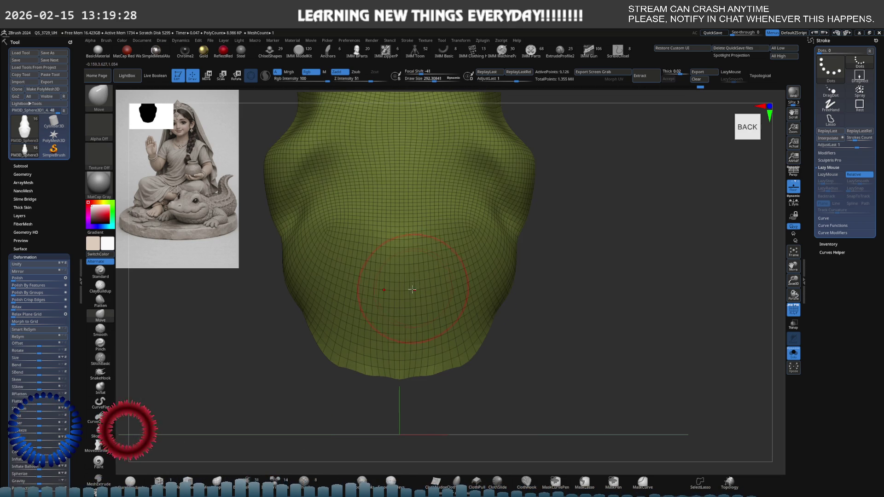
key(shift+alt+s)
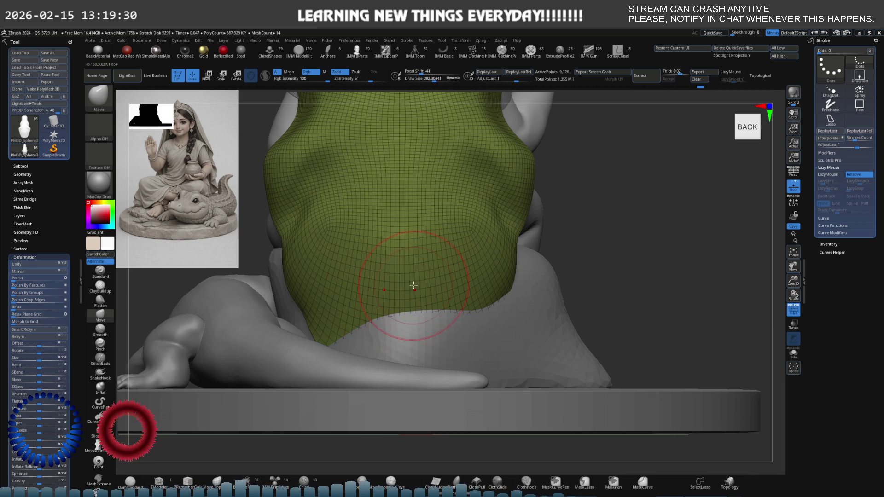
mouse_move(419, 284)
right_down()
mouse_move(395, 277)
mouse_move(458, 300)
mouse_move(454, 313)
mouse_move(462, 269)
mouse_move(445, 291)
mouse_move(423, 274)
mouse_move(443, 275)
mouse_move(438, 292)
mouse_move(361, 349)
mouse_move(350, 350)
mouse_move(351, 302)
mouse_move(331, 315)
mouse_move(328, 331)
right_up()
alt+click(428, 276)
Step: Pick the Standard brush and orbit the green chest cloth to view its underside
mouse_move(322, 368)
right_down()
mouse_move(420, 274)
mouse_move(443, 271)
mouse_move(428, 269)
mouse_move(438, 264)
right_up()
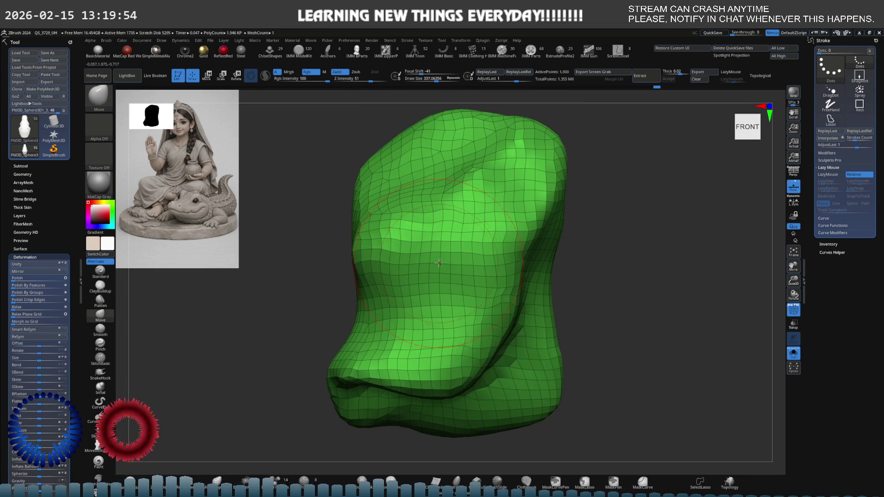
click(101, 272)
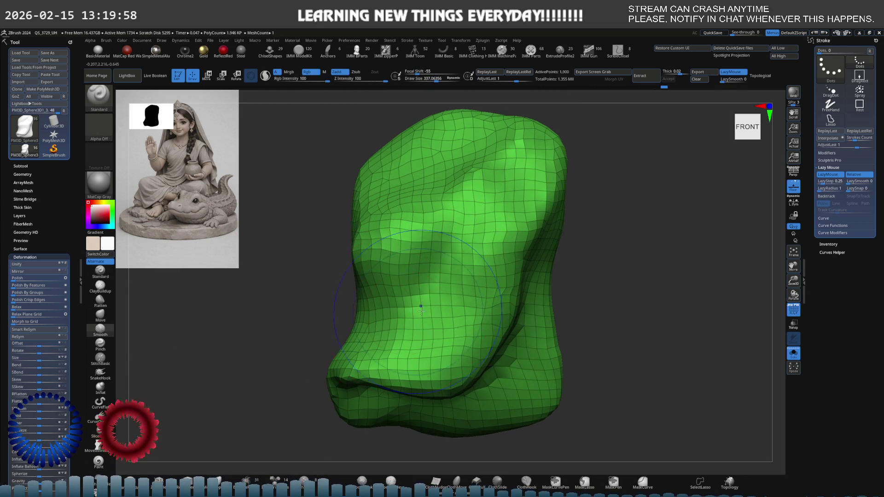
mouse_move(528, 299)
alt+right_down()
mouse_move(473, 281)
mouse_move(495, 226)
alt+right_up()
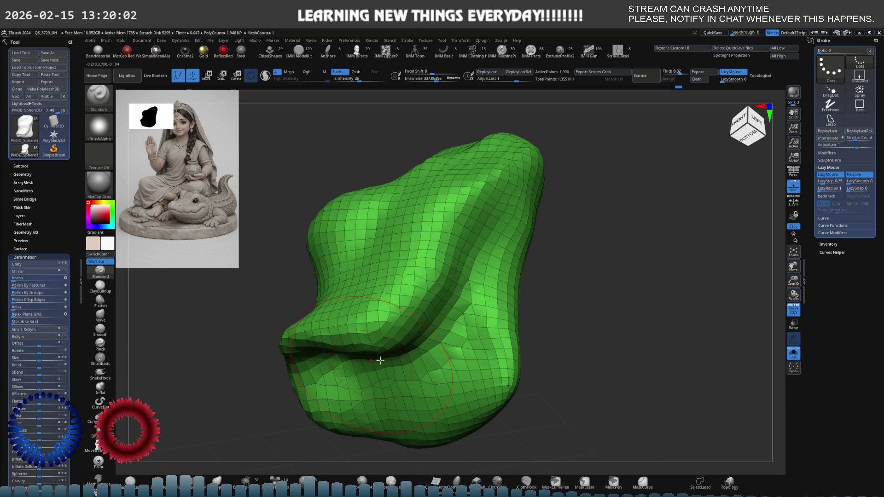
right_drag(415, 341, 426, 322)
right_drag(401, 369, 364, 295)
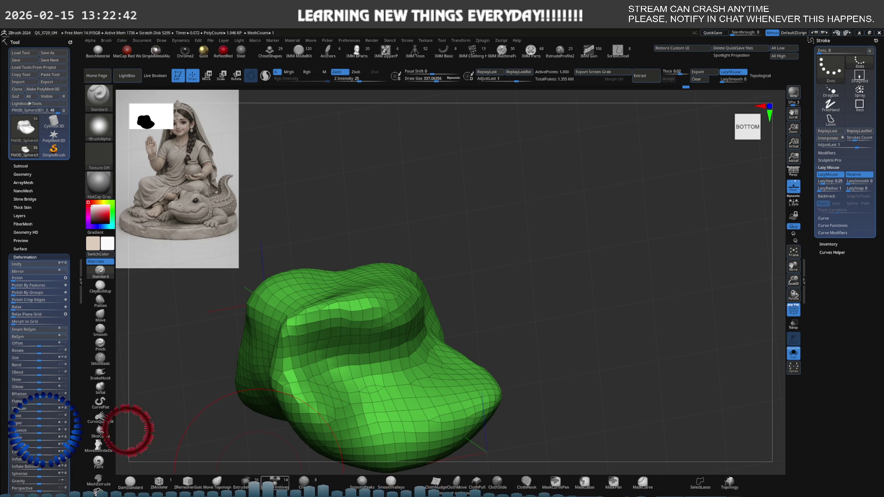
Step: Shrink the brush and smooth the crease along the green cloth's right side
shift+drag(469, 300, 396, 329)
ctrl+right_drag(396, 330, 451, 267)
key(s)
mouse_move(451, 260)
shift+mouse_down()
mouse_move(456, 216)
mouse_move(449, 276)
mouse_move(439, 218)
shift+mouse_up()
Step: Set the Draw Size to about 278 and inspect the cloth from its side profile
drag(302, 244, 332, 242)
key(s)
click(420, 231)
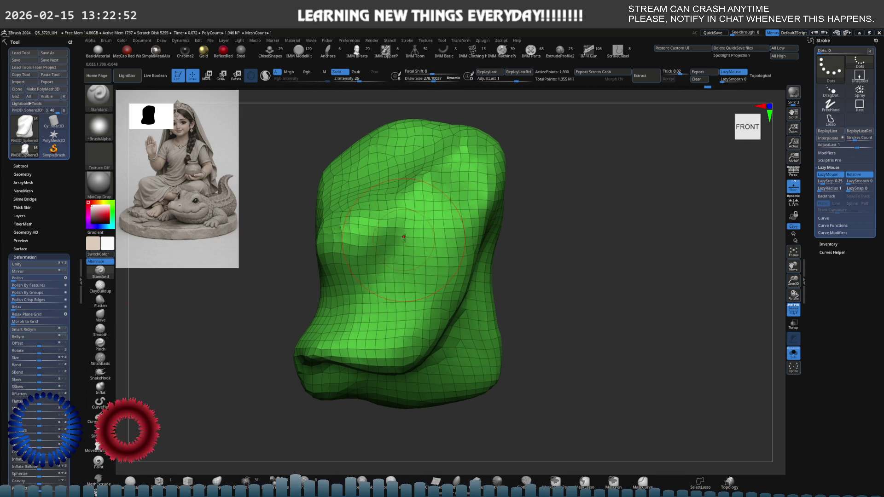
mouse_move(396, 254)
shift+mouse_down()
mouse_move(361, 286)
mouse_move(394, 277)
shift+mouse_up()
mouse_move(393, 276)
ctrl+right_down()
mouse_move(351, 302)
mouse_move(375, 270)
mouse_move(340, 254)
mouse_move(345, 295)
mouse_move(369, 291)
ctrl+right_up()
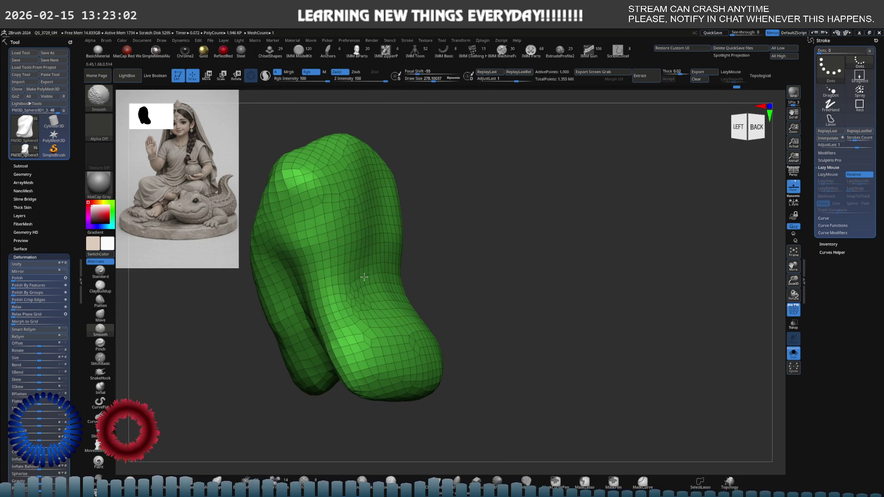
mouse_move(360, 255)
shift+right_down()
mouse_move(361, 262)
mouse_move(309, 239)
mouse_move(326, 247)
mouse_move(349, 240)
shift+right_up()
Step: Cycle through Standard, Move and ClayBuildup brushes while framing the cloth frontally
key(b)
key(s)
key(t)
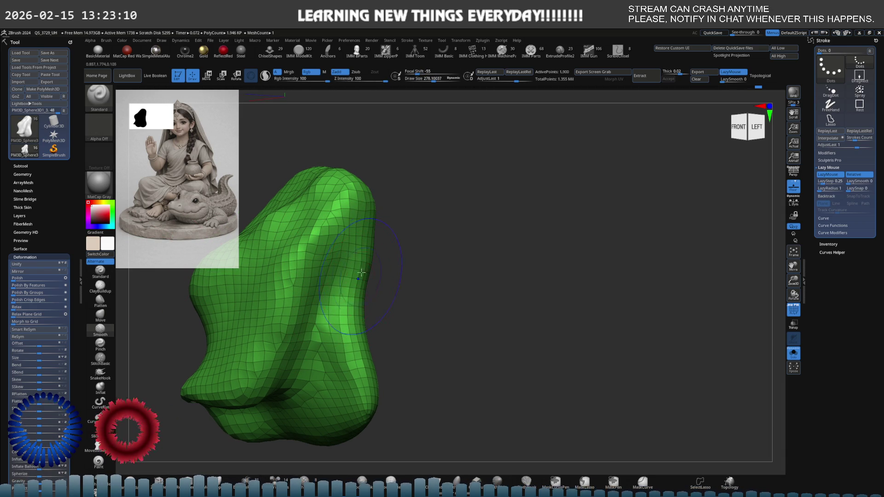
right_drag(313, 324, 382, 281)
key(b)
key(m)
key(v)
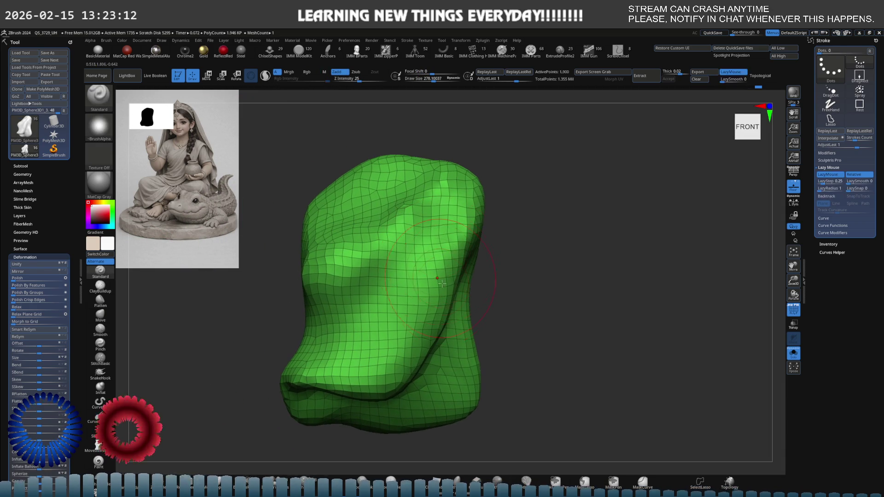
mouse_move(452, 295)
ctrl+right_down()
mouse_move(482, 275)
mouse_move(330, 269)
mouse_move(391, 250)
mouse_move(374, 265)
mouse_move(277, 277)
ctrl+right_up()
key(b)
key(s)
key(t)
key(f)
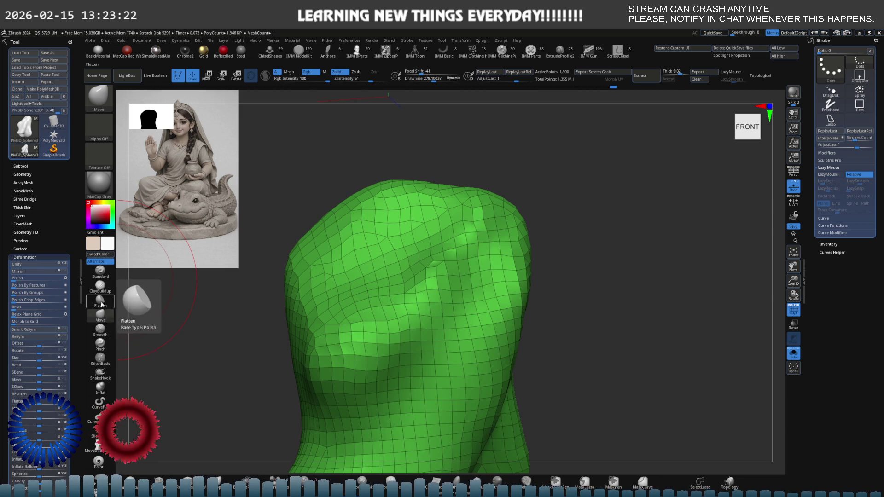
Step: Flatten the top surface of the green chest cloth with the Flatten brush
click(100, 300)
right_drag(297, 247, 382, 233)
mouse_move(413, 249)
mouse_down()
mouse_move(369, 336)
mouse_move(323, 300)
mouse_move(368, 207)
mouse_move(408, 200)
mouse_move(350, 198)
mouse_up()
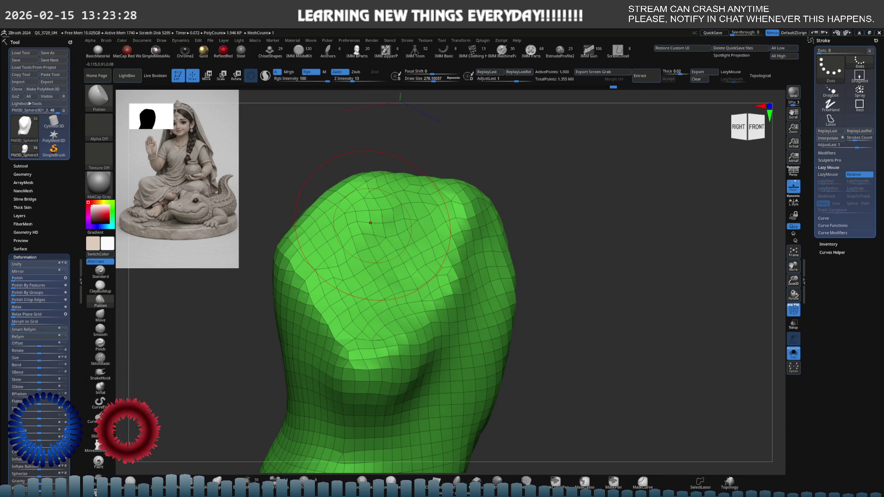
scroll(371, 223, down, 5)
right_drag(370, 223, 488, 257)
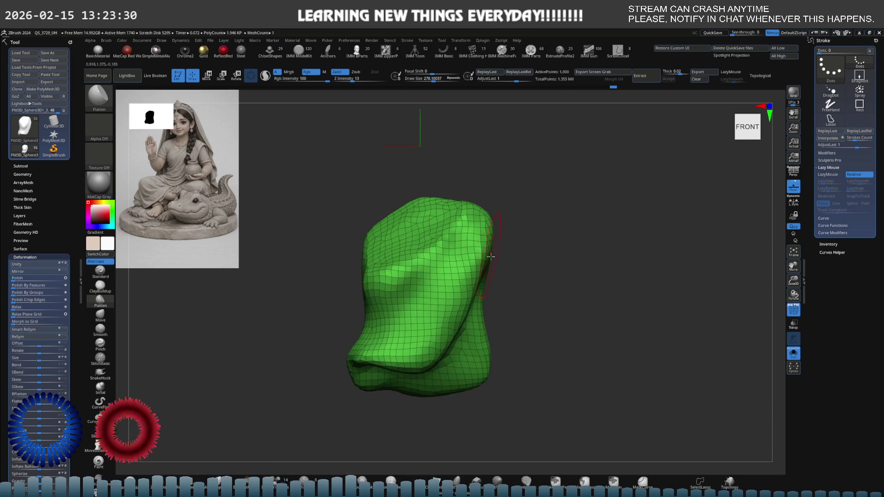
key(ctrl+shift+s)
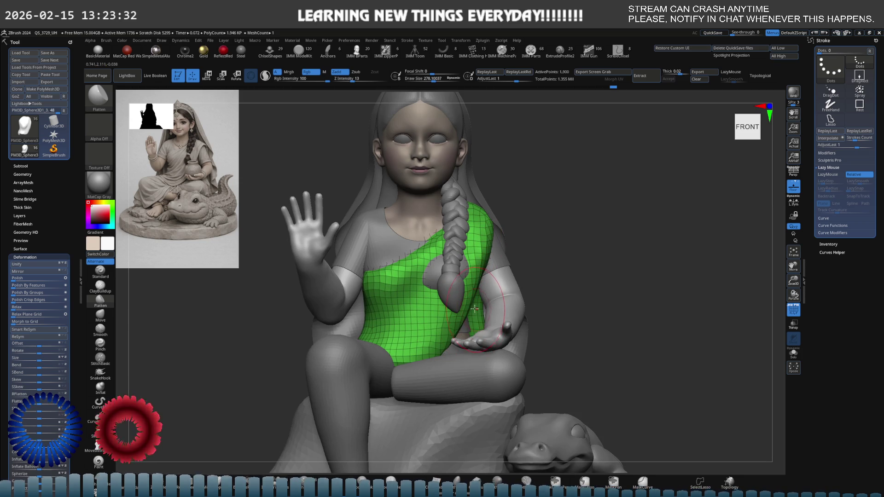
scroll(476, 310, down, 3)
mouse_move(476, 310)
right_down()
mouse_move(446, 302)
mouse_move(406, 315)
right_up()
scroll(401, 317, up, 3)
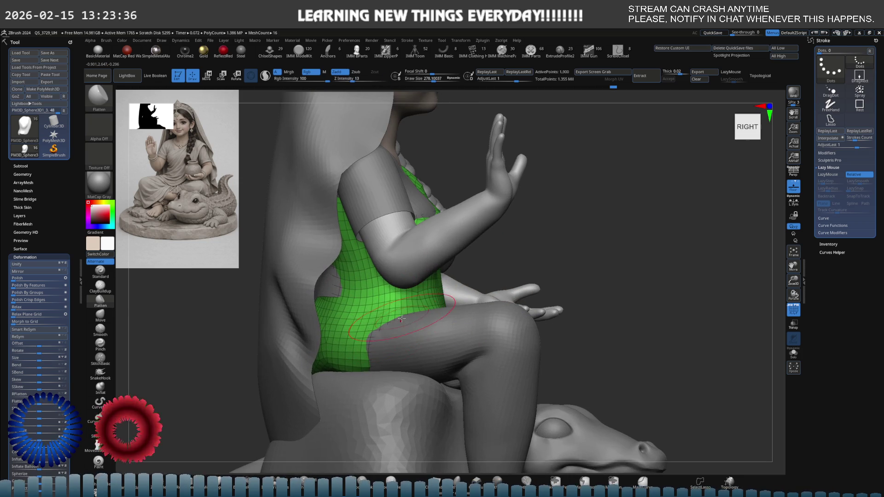
key(b)
key(m)
key(v)
key(ctrl+shift+s)
mouse_move(395, 335)
right_down()
mouse_move(375, 335)
mouse_move(421, 300)
mouse_move(364, 326)
mouse_move(349, 355)
mouse_move(341, 342)
right_up()
key(shift+s)
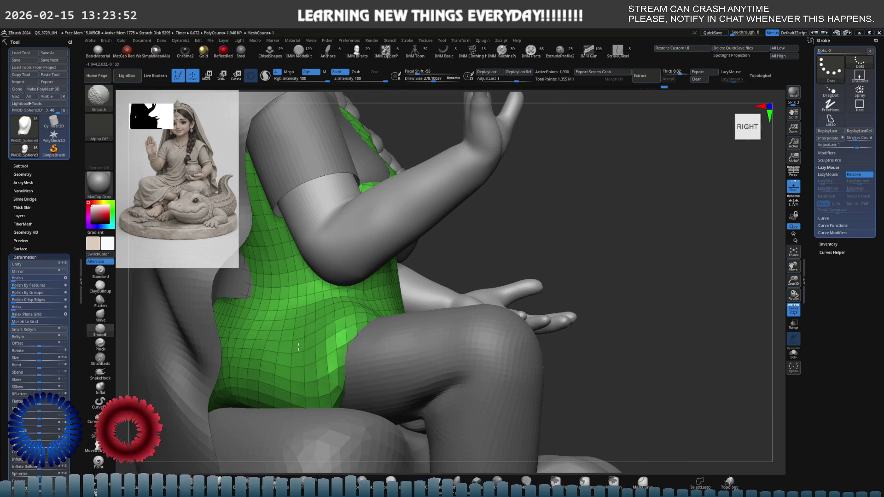
mouse_move(232, 420)
right_down()
mouse_move(312, 350)
mouse_move(414, 299)
mouse_move(411, 198)
mouse_move(413, 286)
mouse_move(449, 295)
mouse_move(411, 298)
mouse_move(408, 313)
mouse_move(378, 310)
right_up()
key(ctrl+shift+s)
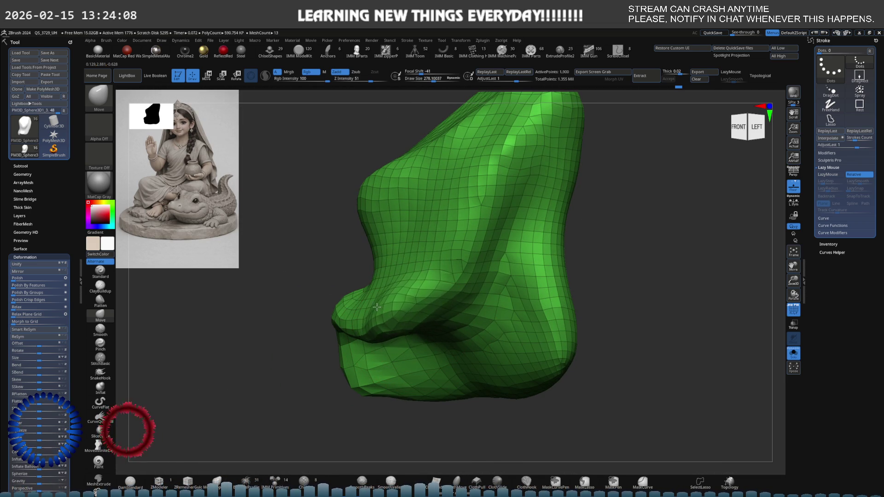
shift+right_drag(379, 310, 439, 289)
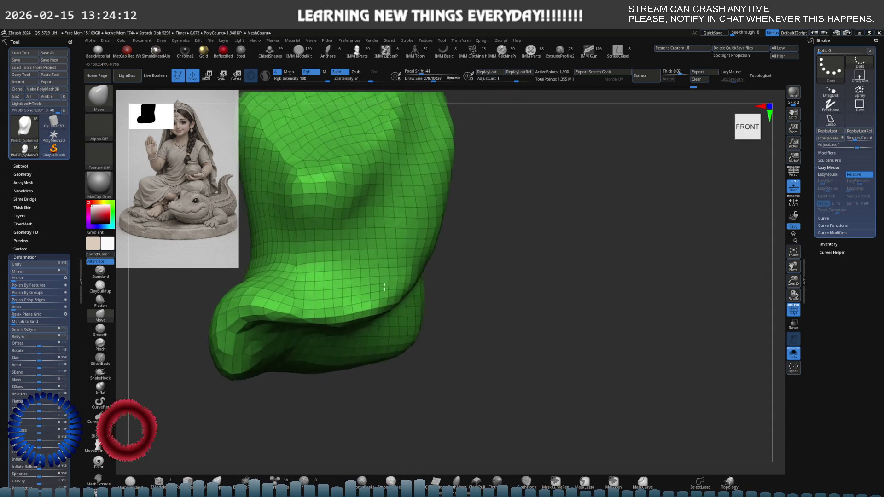
Step: Reduce the brush Draw Size to about 188 with the S size slider
key(s)
drag(449, 279, 435, 276)
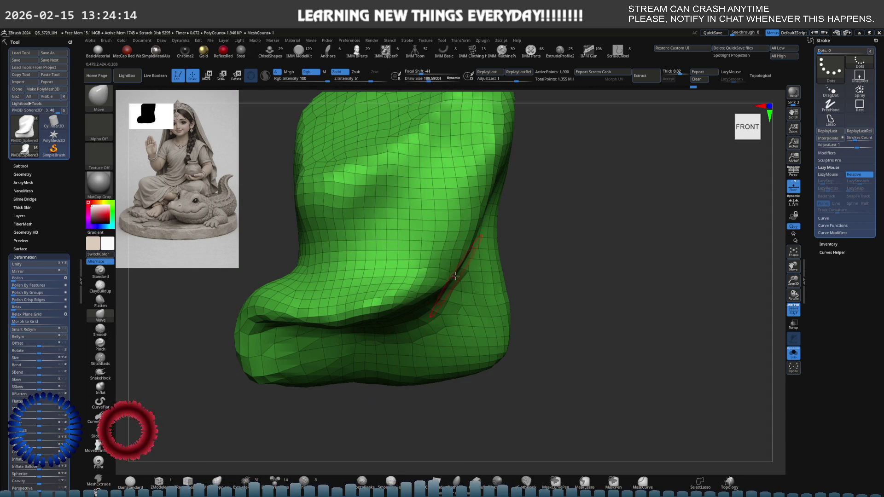
mouse_move(435, 277)
shift+right_down()
mouse_move(374, 286)
mouse_move(523, 316)
mouse_move(456, 292)
mouse_move(455, 323)
shift+right_up()
key(ctrl)
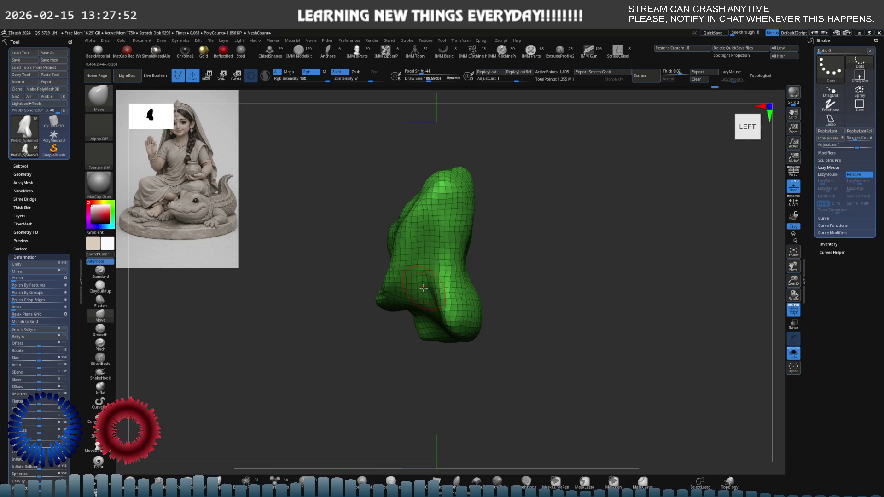
Step: Switch to the DamStandard brush and orbit to a close view of the cloth's back
mouse_move(424, 288)
shift+right_down()
mouse_move(482, 272)
mouse_move(474, 261)
mouse_move(480, 289)
shift+right_up()
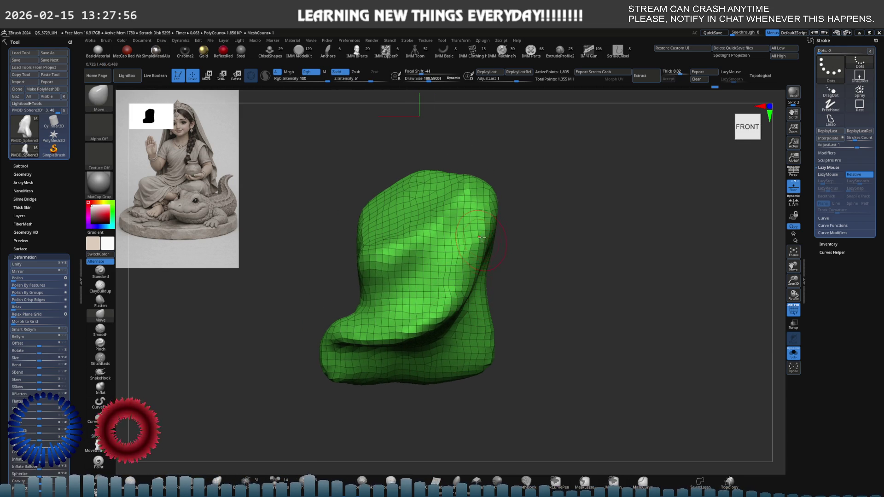
key(b)
key(d)
key(s)
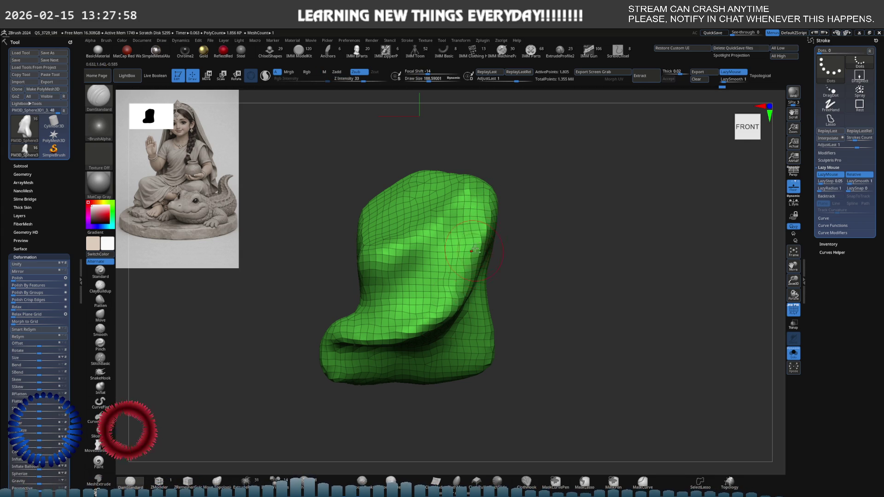
key(shift)
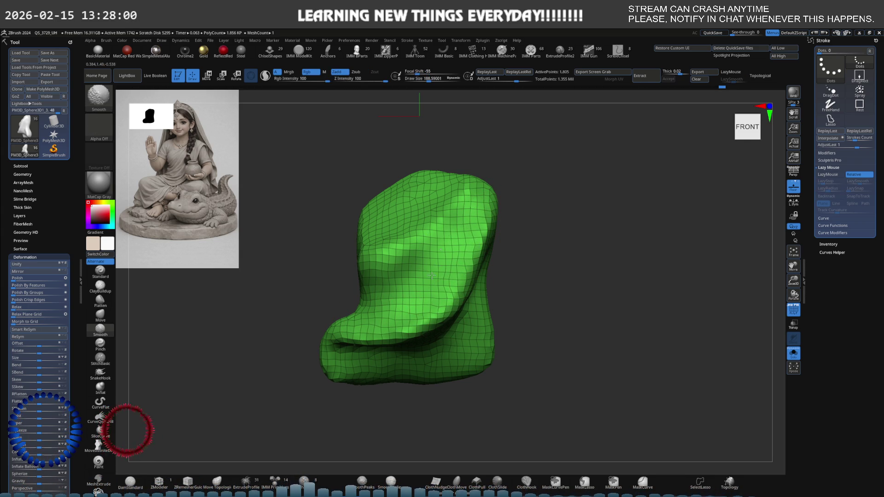
right_drag(438, 271, 428, 294)
shift+drag(428, 293, 466, 291)
mouse_move(437, 273)
alt+right_down()
mouse_move(444, 290)
mouse_move(390, 235)
mouse_move(378, 258)
mouse_move(322, 242)
mouse_move(340, 216)
mouse_move(357, 238)
mouse_move(396, 233)
alt+right_up()
key(space)
Step: Pull the cloth's top edge down into a dent, then return to front with Solo off
mouse_move(369, 236)
mouse_down()
mouse_move(351, 304)
mouse_move(390, 274)
mouse_up()
mouse_move(379, 275)
right_down()
mouse_move(348, 276)
mouse_move(392, 274)
mouse_move(423, 339)
right_up()
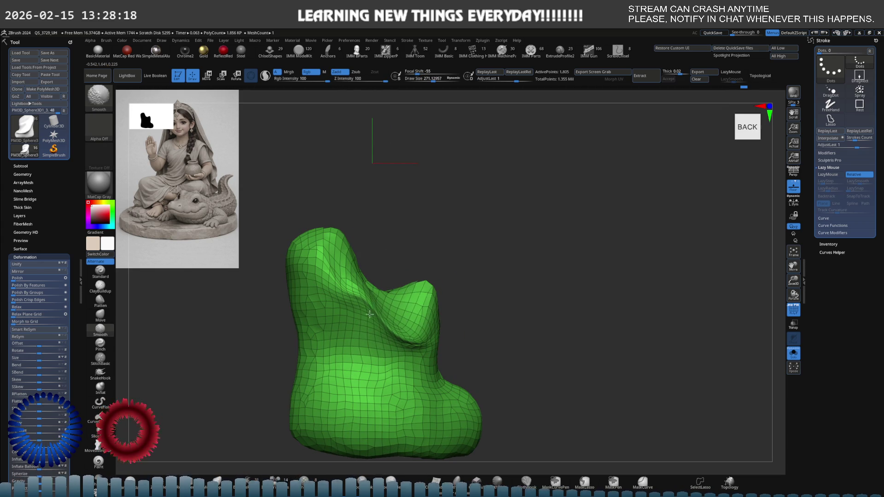
mouse_move(376, 317)
right_down()
mouse_move(327, 304)
mouse_move(364, 294)
mouse_move(339, 269)
mouse_move(363, 280)
mouse_move(394, 255)
right_up()
key(alt+s)
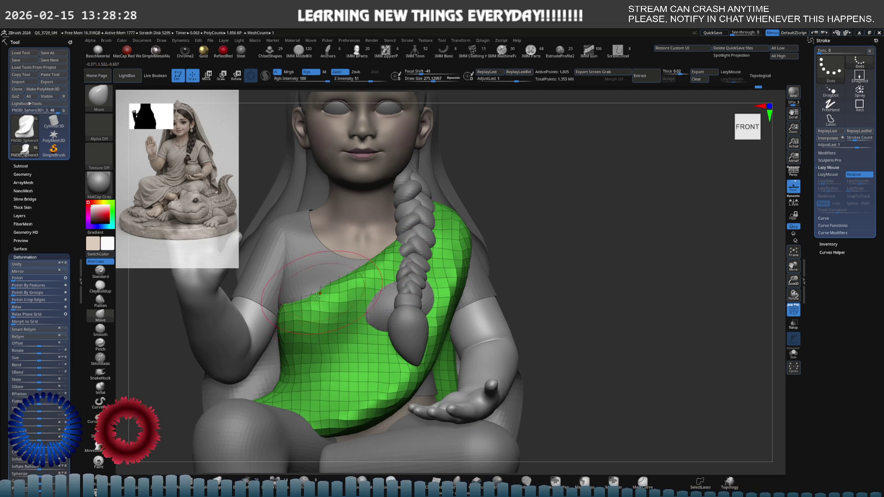
Step: From the figure's right side, shrink the brush to about 264 and push the cloth between braid and arm
mouse_move(254, 318)
right_down()
mouse_move(309, 308)
mouse_move(310, 280)
mouse_move(291, 318)
right_up()
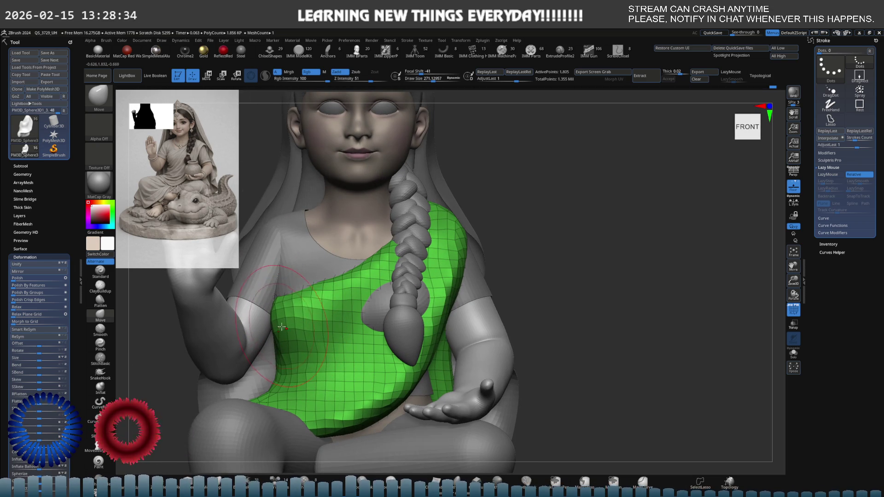
key(shift)
mouse_move(369, 304)
right_down()
mouse_move(409, 273)
mouse_move(365, 263)
mouse_move(435, 268)
mouse_move(434, 279)
right_up()
key(s)
drag(434, 279, 431, 279)
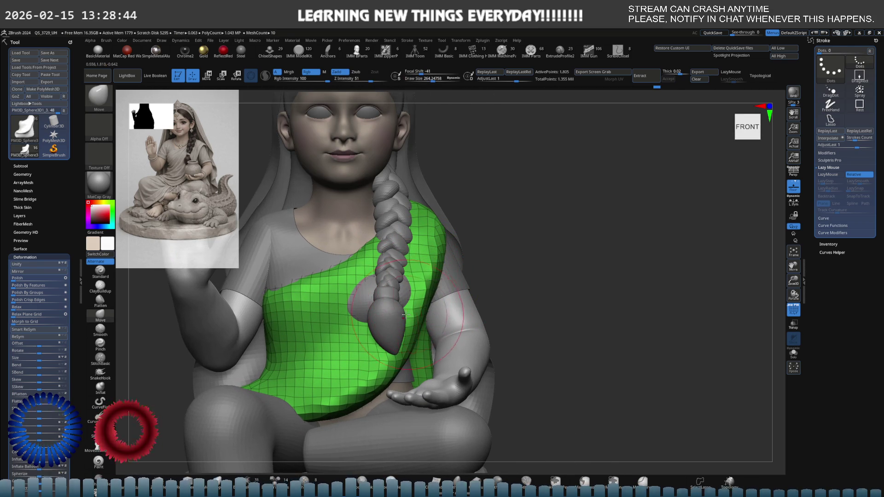
drag(406, 324, 414, 321)
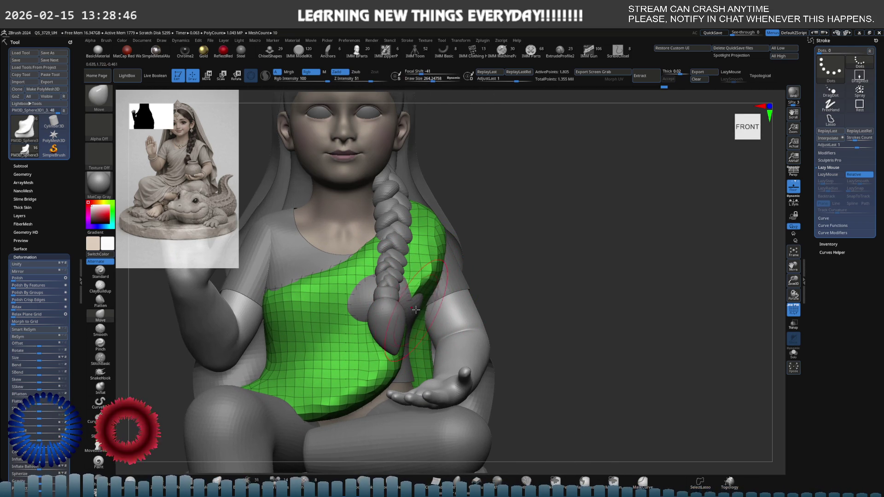
Step: Reduce the brush to about 238, return to a near-front torso view, and isolate the cloth in Solo
key(ctrl)
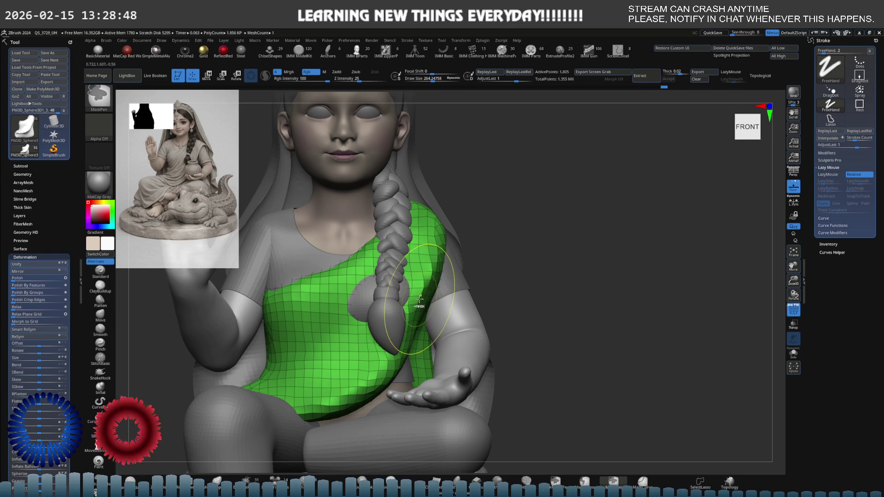
mouse_move(420, 300)
right_down()
mouse_move(405, 304)
mouse_move(432, 322)
right_up()
key(s)
drag(431, 322, 424, 323)
right_drag(426, 317, 438, 311)
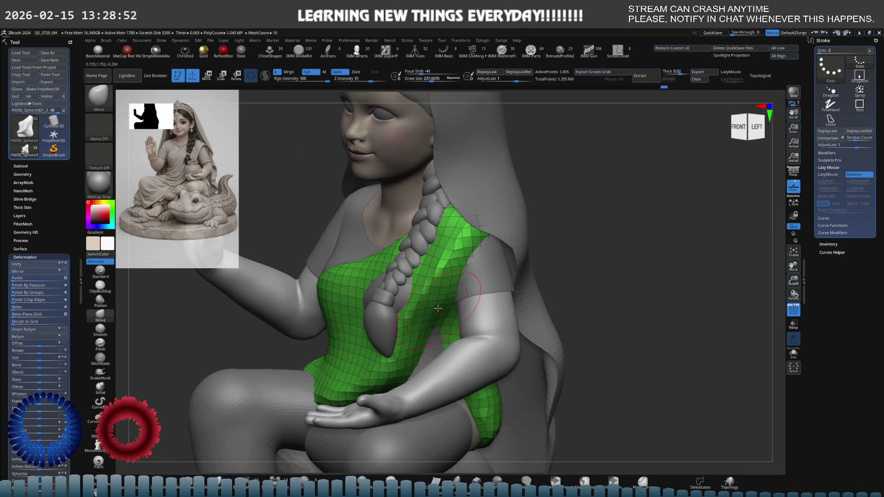
mouse_move(455, 278)
right_down()
mouse_move(433, 315)
mouse_move(453, 307)
right_up()
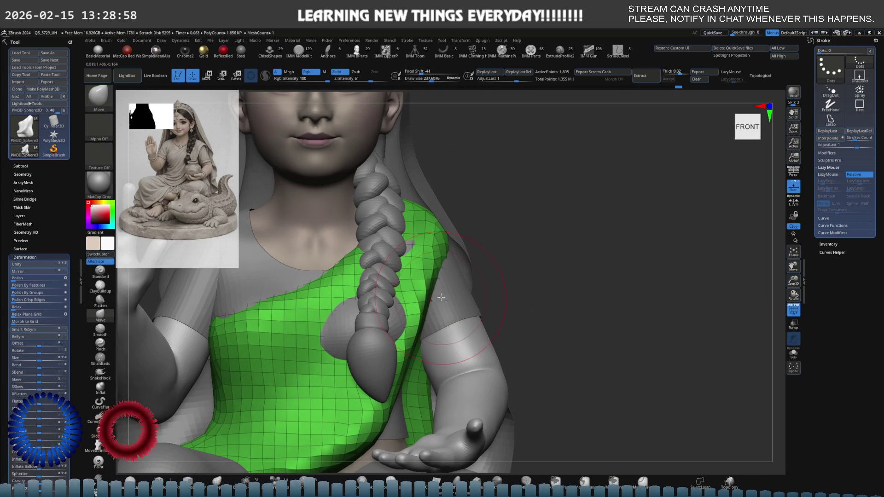
key(ctrl+shift+s)
shift+right_drag(454, 263, 441, 260)
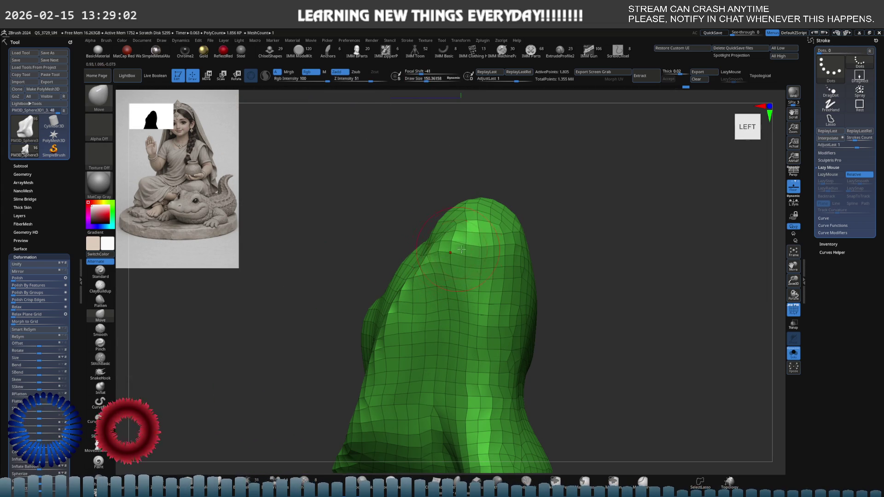
Step: Build up the cloth's shoulder top with ClayBuildup, smooth it, and show the whole figure again
key(b)
key(c)
key(b)
mouse_move(453, 235)
mouse_down()
mouse_move(484, 239)
mouse_move(472, 266)
mouse_move(442, 281)
mouse_move(476, 228)
mouse_move(502, 276)
mouse_move(447, 277)
mouse_move(488, 322)
mouse_move(462, 281)
mouse_move(484, 350)
mouse_move(500, 234)
mouse_move(433, 322)
mouse_up()
right_drag(433, 323, 485, 319)
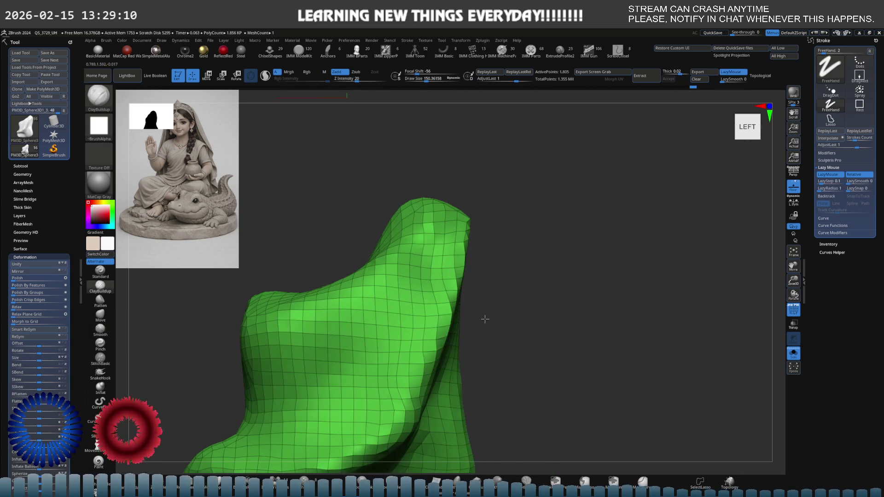
mouse_move(504, 277)
right_down()
mouse_move(438, 289)
mouse_move(493, 282)
right_up()
key(alt+s)
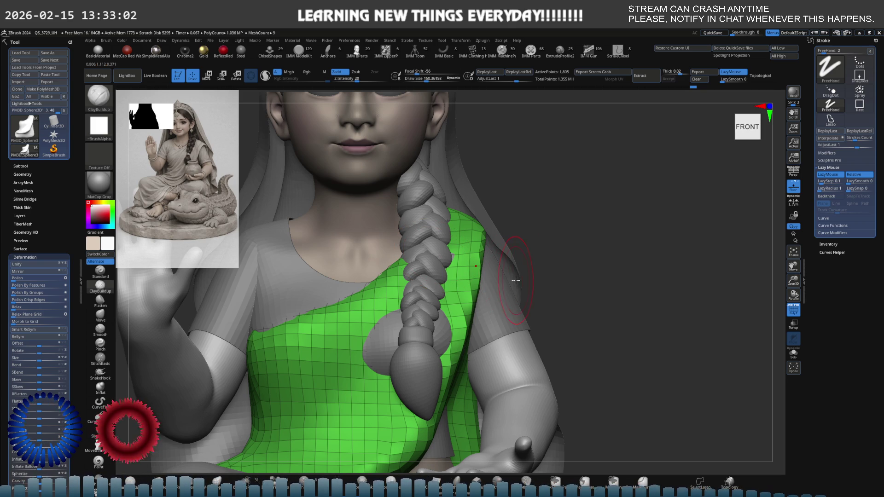
Step: Isolate the green cloth mesh and flatten a patch of its surface with the Flatten brush
key(ctrl+alt+s)
right_drag(353, 286, 207, 304)
click(99, 300)
mouse_move(423, 268)
shift+right_down()
mouse_move(400, 274)
mouse_move(395, 296)
shift+right_up()
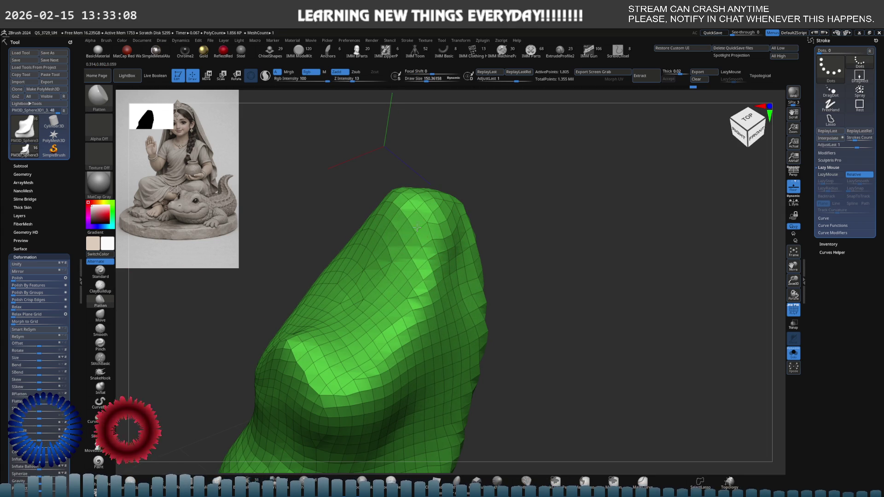
drag(395, 296, 355, 351)
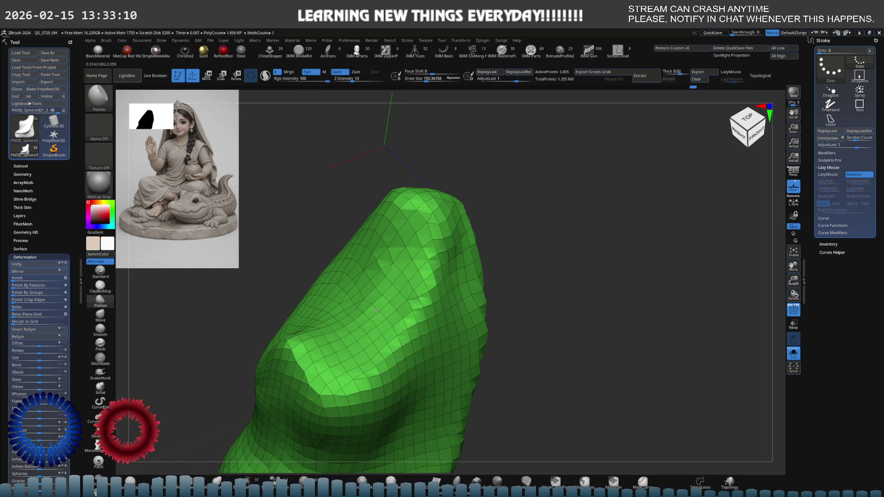
mouse_move(406, 204)
shift+right_down()
mouse_move(417, 231)
mouse_move(427, 229)
shift+right_up()
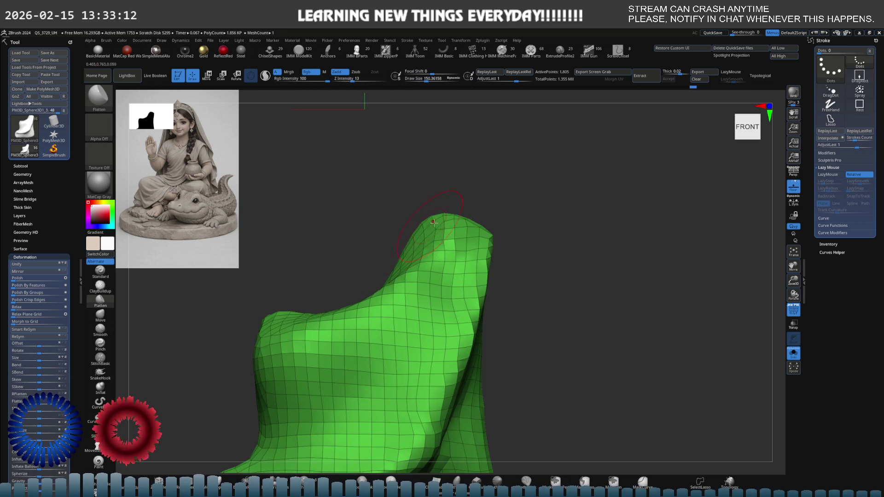
Step: Show the whole figure again and enlarge the brush size to 264
key(ctrl+shift+f)
mouse_move(356, 292)
ctrl+right_down()
mouse_move(371, 262)
mouse_move(382, 276)
mouse_move(391, 268)
ctrl+right_up()
key(s)
drag(395, 276, 415, 276)
alt+right_drag(426, 316, 402, 303)
key(ctrl+z)
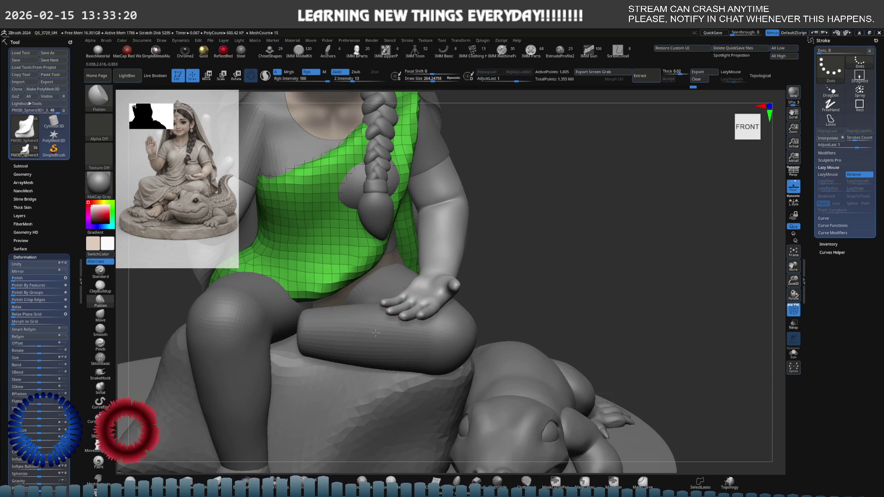
Step: Select the purple leg mesh and solo it to inspect the bent legs
alt+click(375, 333)
key(shift+alt+s)
mouse_move(349, 297)
right_down()
mouse_move(311, 275)
mouse_move(314, 304)
mouse_move(356, 275)
mouse_move(322, 270)
mouse_move(300, 279)
mouse_move(326, 280)
mouse_move(270, 400)
right_up()
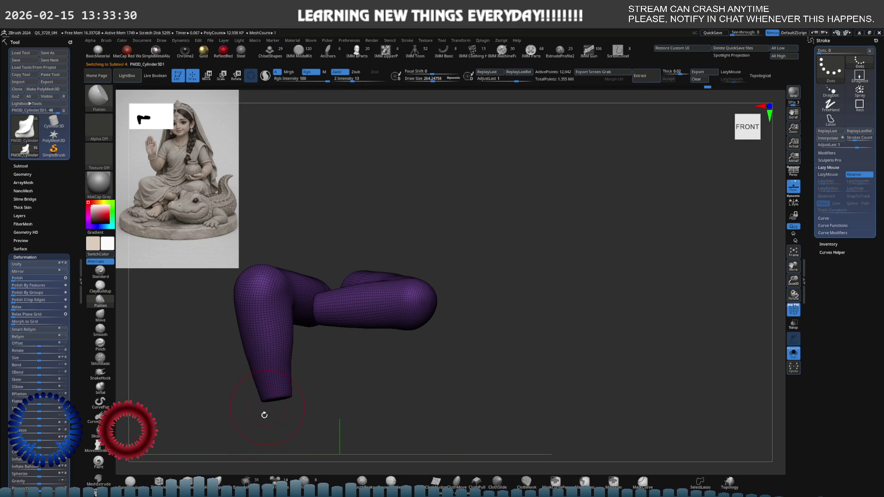
Step: Unsolo the figure, select the sphere over the head, lower its subdivision, and move it down into the lap
key(F1)
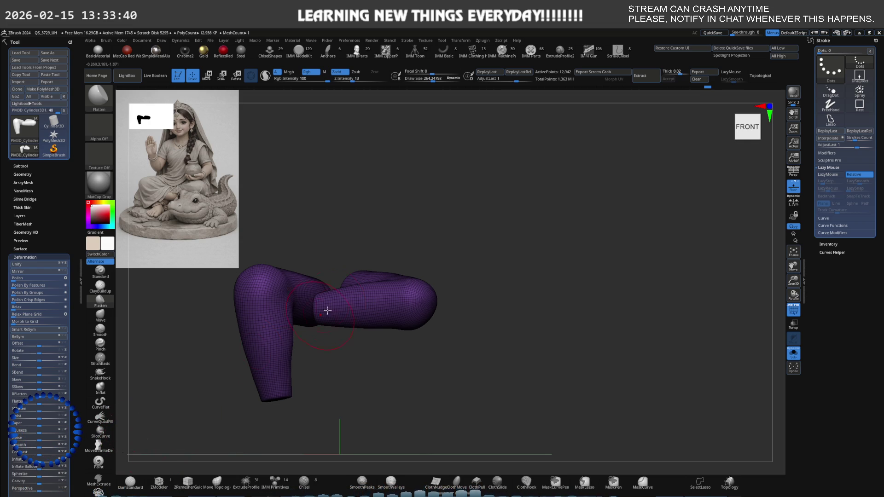
key(shift+alt+s)
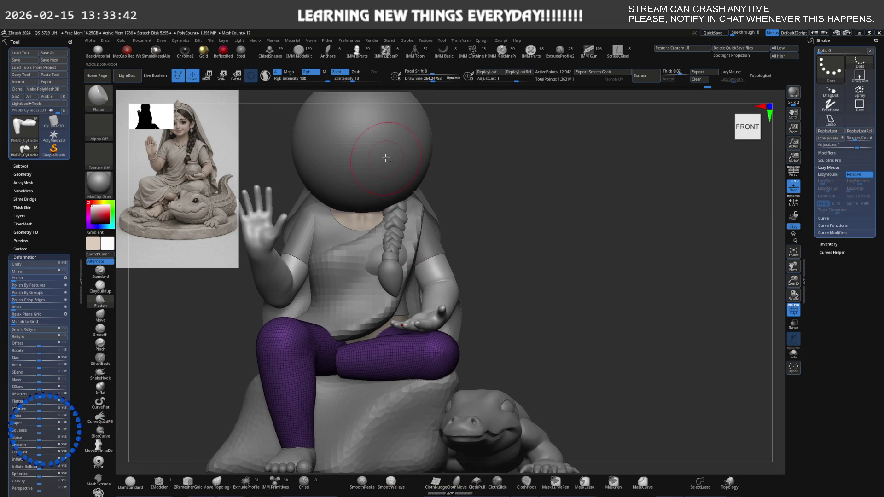
alt+click(386, 162)
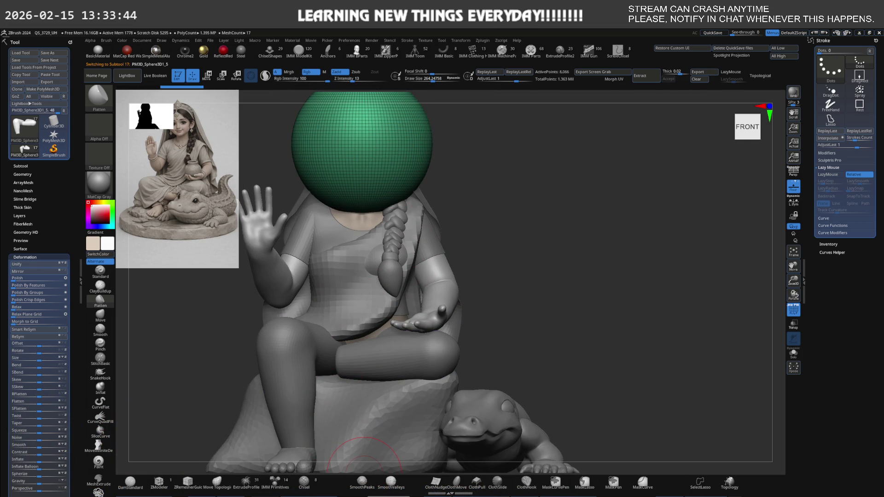
key(shift+d)
key(e)
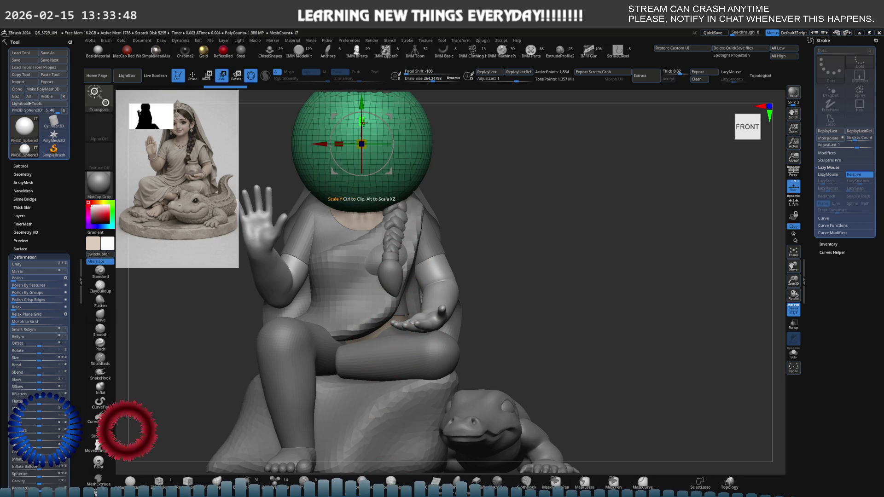
drag(356, 105, 356, 276)
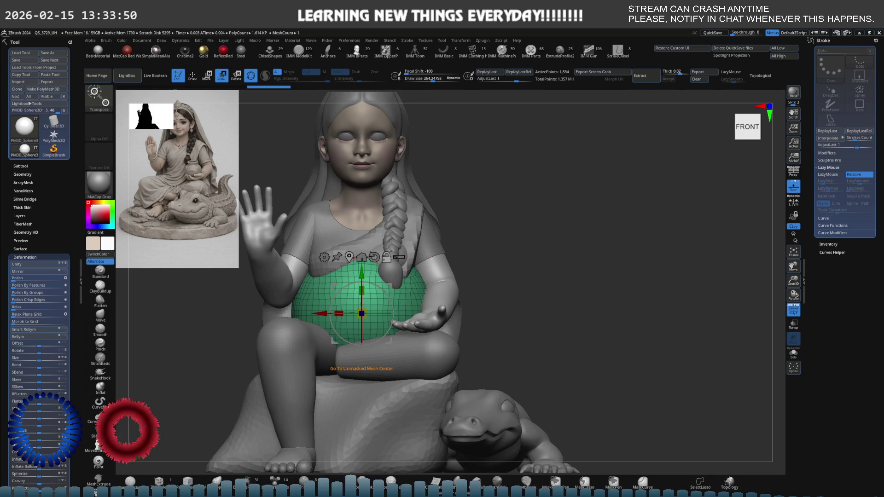
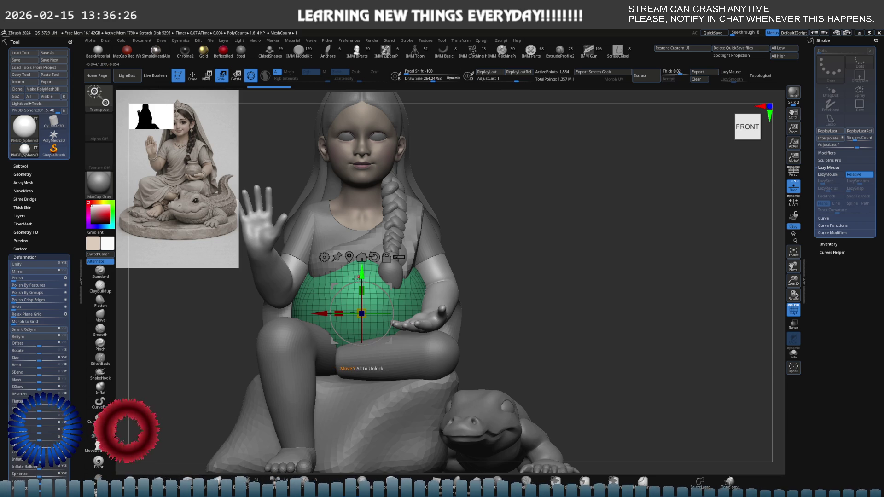
Step: Solo the green lap sphere and press its top down into a shallow bowl from the Right view
key(q)
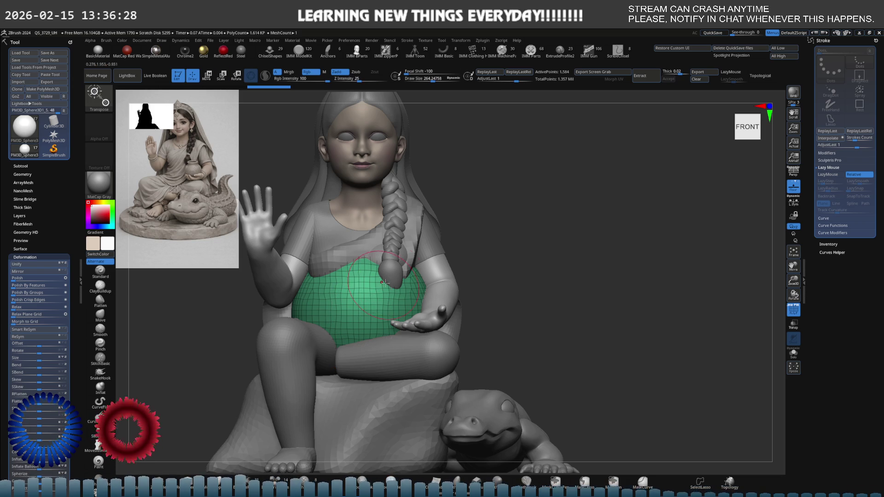
shift+right_drag(335, 284, 294, 288)
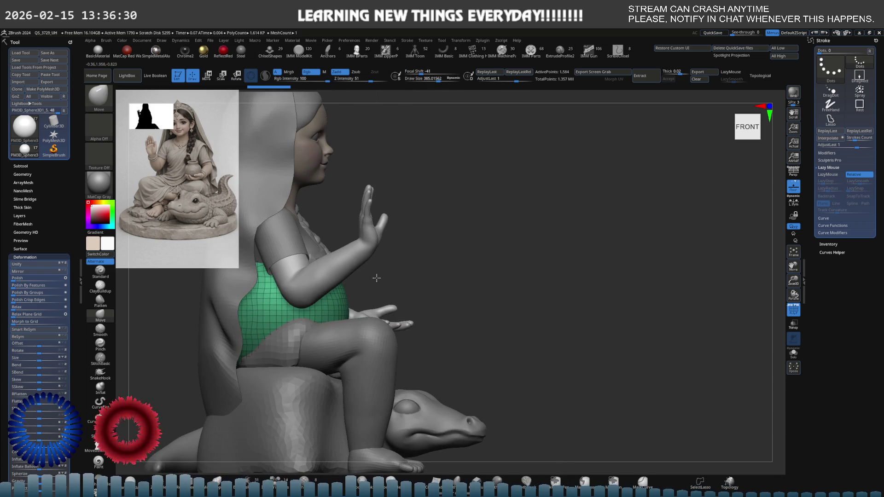
key(ctrl+shift+s)
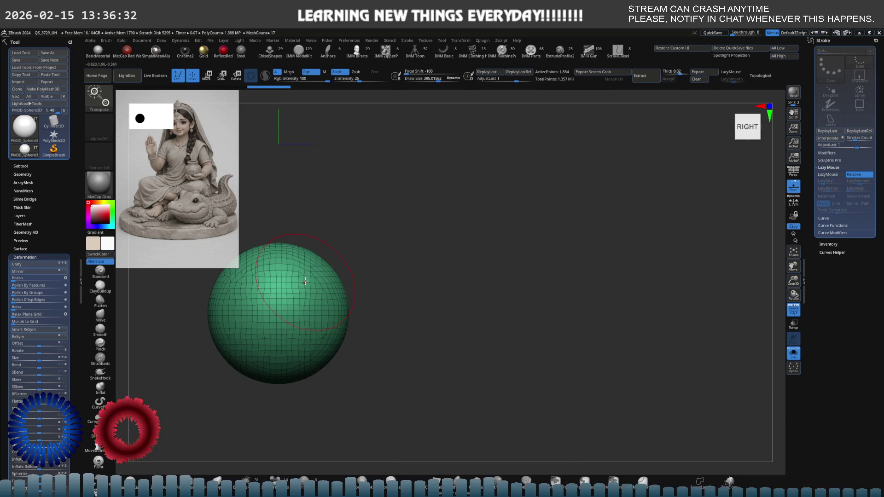
drag(290, 240, 298, 249)
key(ctrl+z)
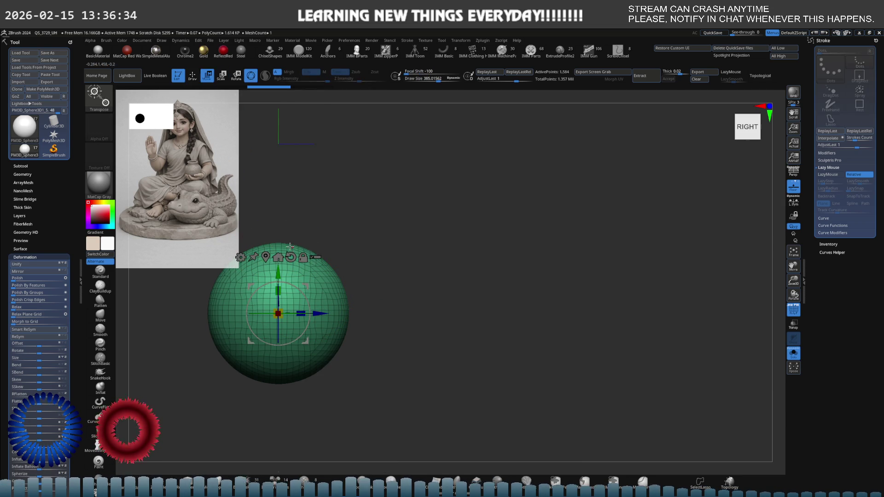
mouse_move(273, 249)
mouse_down()
mouse_move(288, 295)
mouse_move(323, 319)
mouse_up()
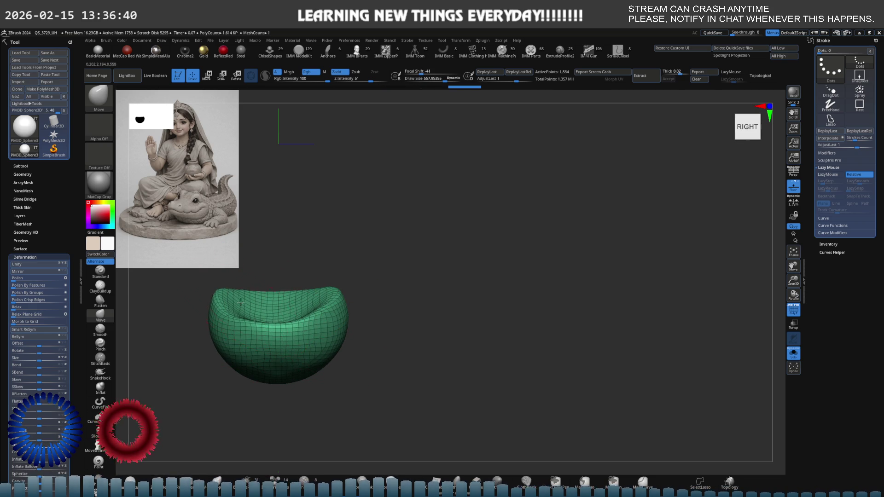
Step: Flatten and smooth the green piece into an oval across the thighs toward the open hand
mouse_move(381, 287)
shift+mouse_down()
mouse_move(239, 332)
mouse_move(258, 300)
mouse_move(402, 259)
mouse_move(514, 261)
mouse_move(525, 249)
shift+mouse_up()
mouse_move(418, 247)
shift+mouse_down()
mouse_move(438, 239)
mouse_move(405, 246)
mouse_move(442, 237)
mouse_move(418, 253)
shift+mouse_up()
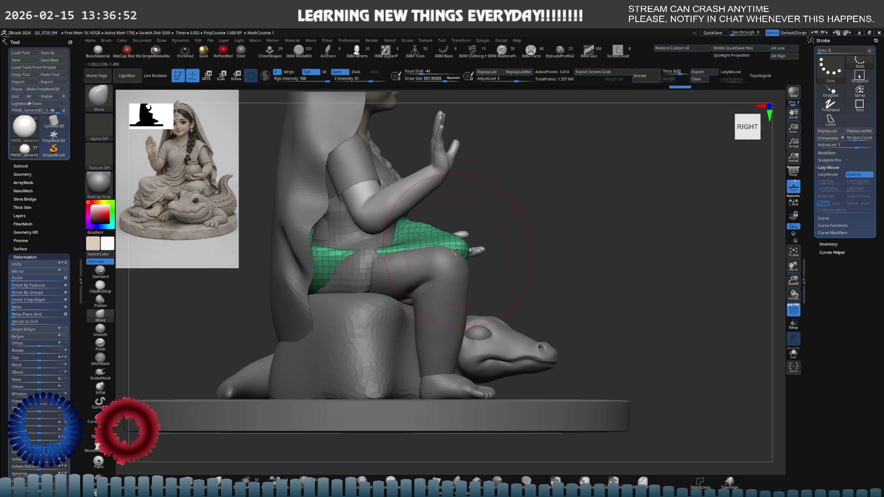
shift+right_drag(419, 253, 422, 262)
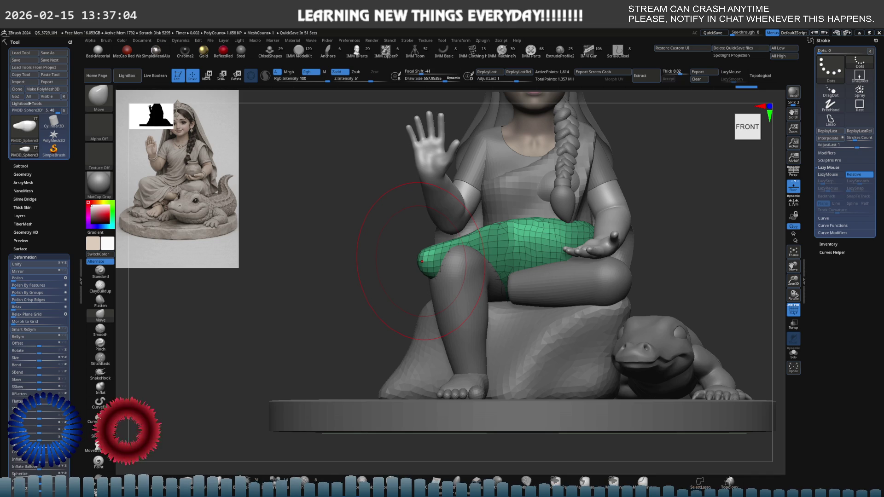
mouse_move(387, 228)
mouse_down()
mouse_move(350, 239)
mouse_move(378, 255)
mouse_move(368, 272)
mouse_up()
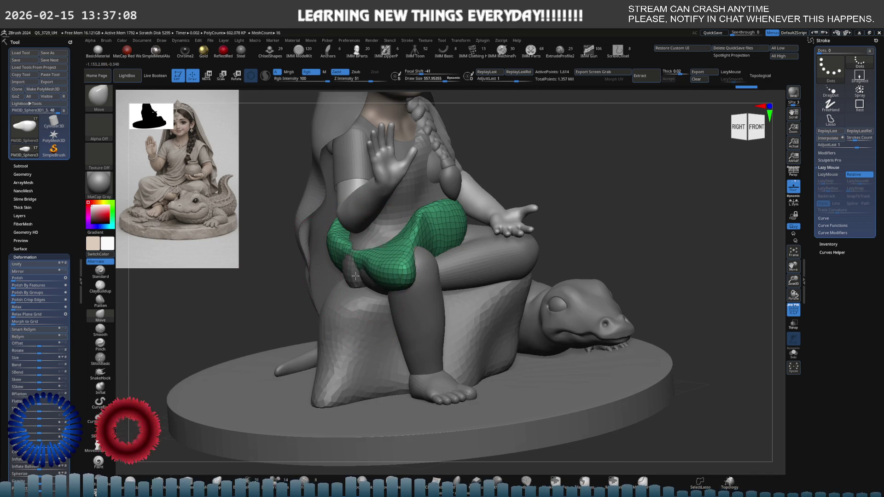
key([)
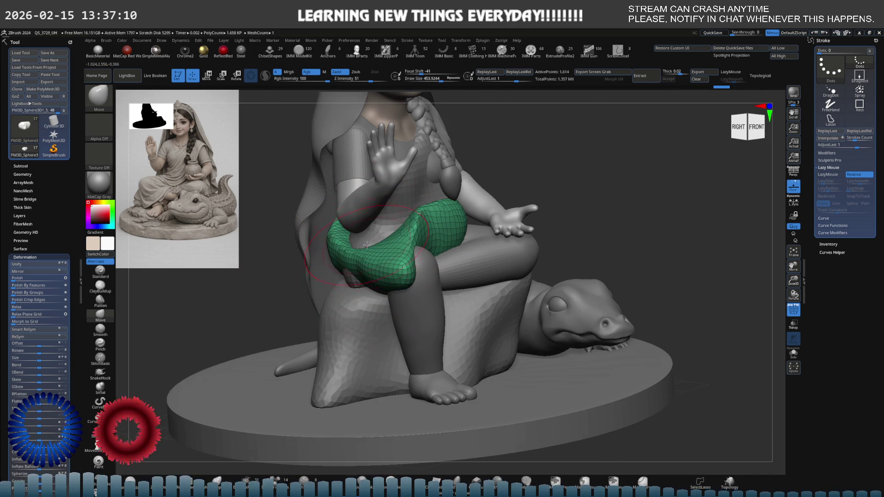
right_drag(369, 262, 423, 259)
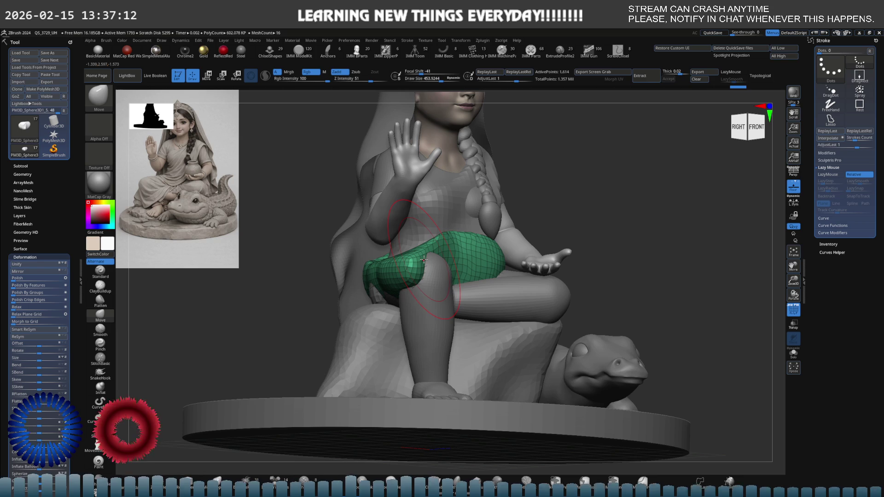
key(ctrl)
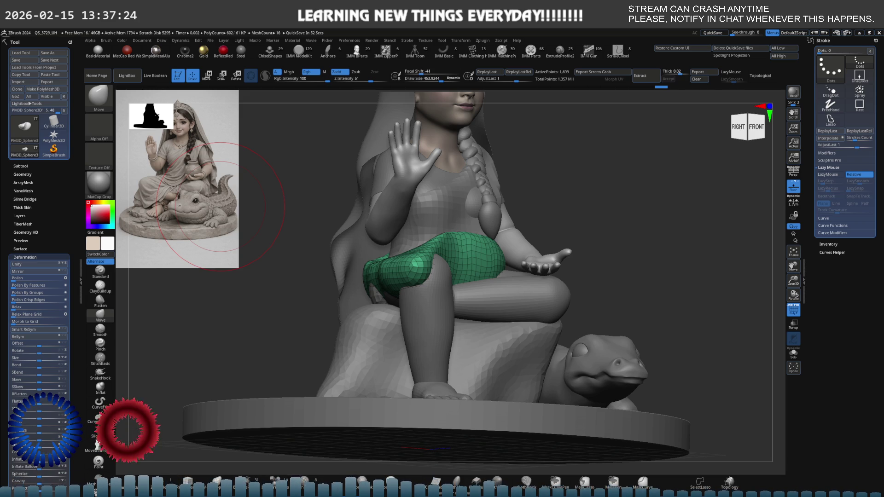
shift+drag(322, 241, 432, 267)
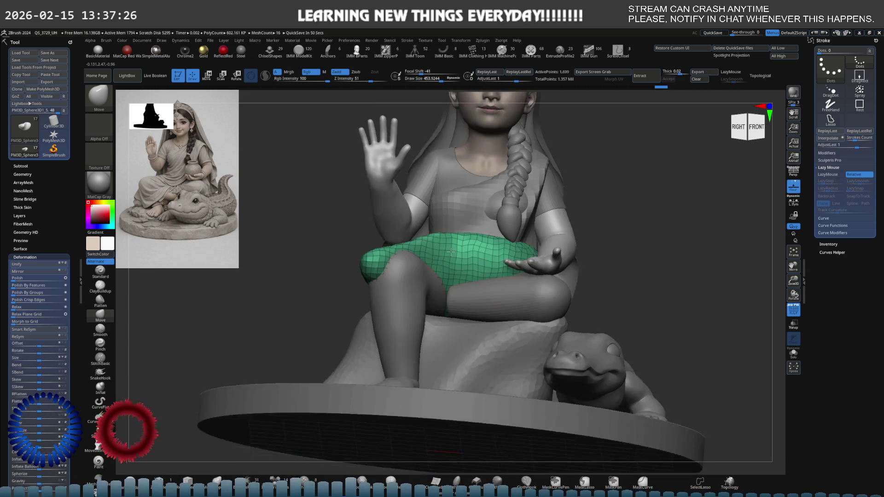
Step: Mask near the knee, then Solo the cloth and pull its tip down and round
key(s)
right_drag(432, 266, 409, 273)
key(ctrl)
ctrl+drag(409, 273, 409, 273)
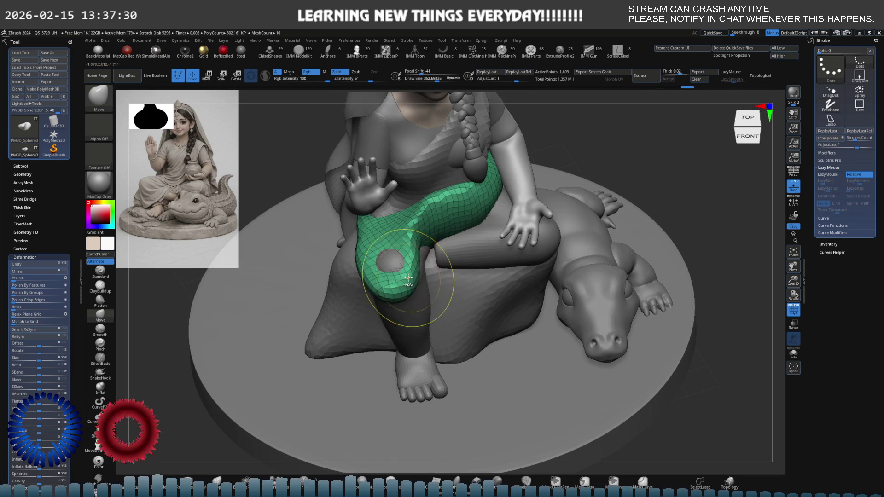
right_drag(408, 273, 409, 272)
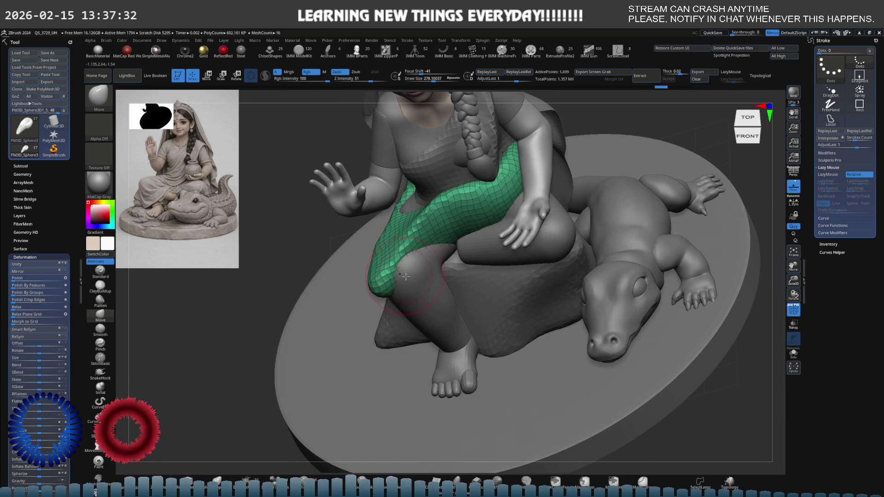
key(ctrl+shift+s)
drag(410, 271, 417, 293)
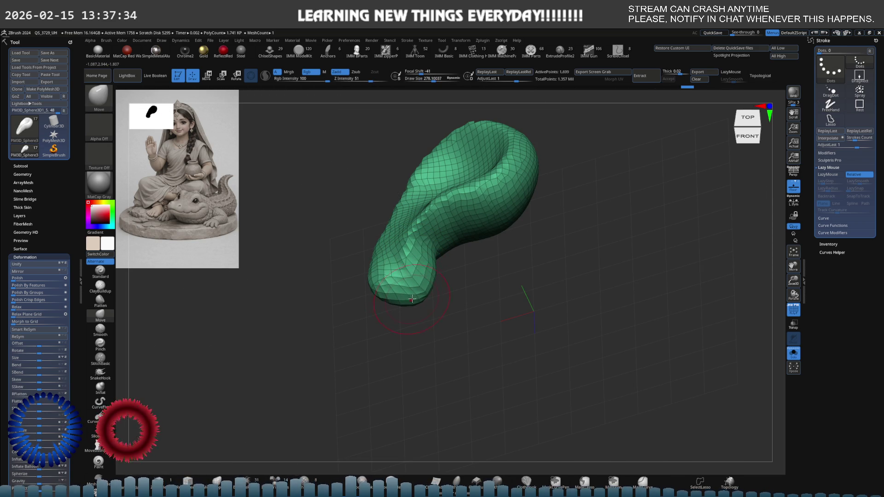
key(ctrl+shift+s)
shift+right_drag(417, 294, 385, 288)
Step: With a brush size of about 321, pull the cloth down over the leg to the foot
key(s)
drag(384, 288, 376, 291)
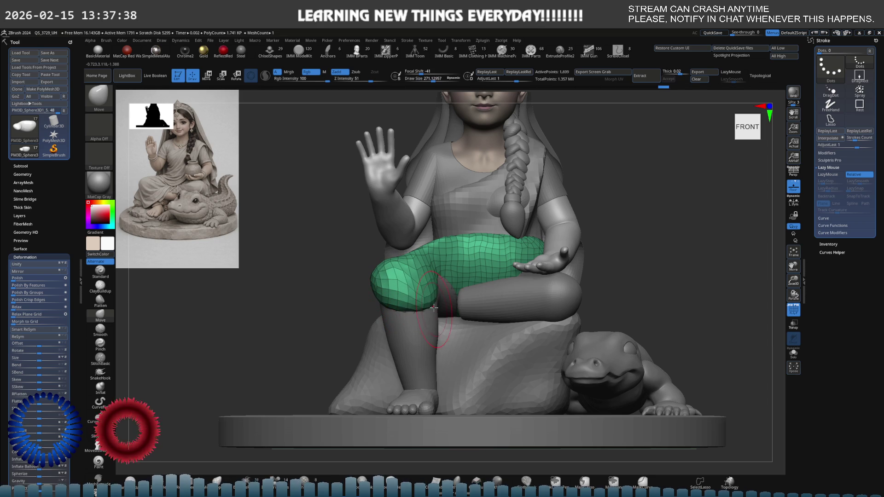
shift+right_drag(382, 302, 395, 305)
drag(395, 305, 381, 348)
mouse_move(381, 348)
shift+right_down()
mouse_move(435, 291)
mouse_move(412, 320)
mouse_move(420, 269)
shift+right_up()
drag(421, 269, 389, 354)
mouse_move(405, 291)
right_down()
mouse_move(451, 271)
mouse_move(458, 280)
right_up()
mouse_move(458, 281)
mouse_down()
mouse_move(471, 277)
mouse_move(466, 273)
mouse_move(469, 283)
mouse_up()
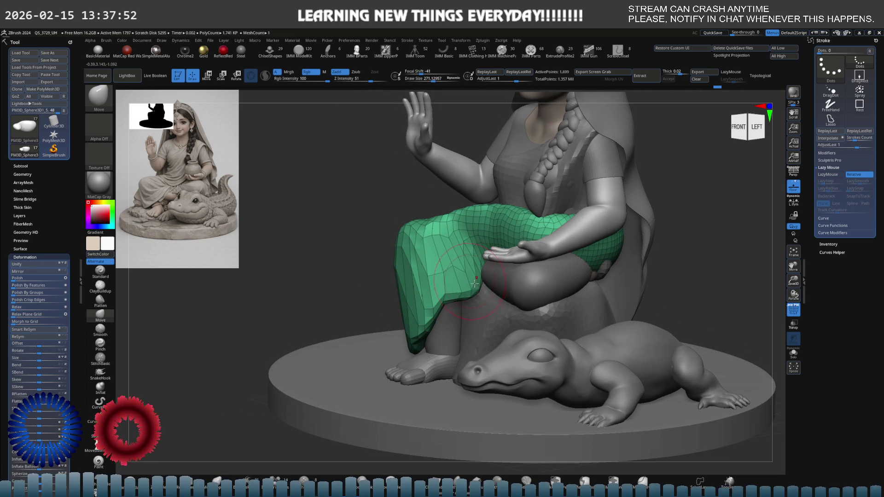
right_drag(469, 284, 463, 288)
mouse_move(451, 310)
mouse_down()
mouse_move(444, 328)
mouse_move(456, 328)
mouse_move(459, 346)
mouse_up()
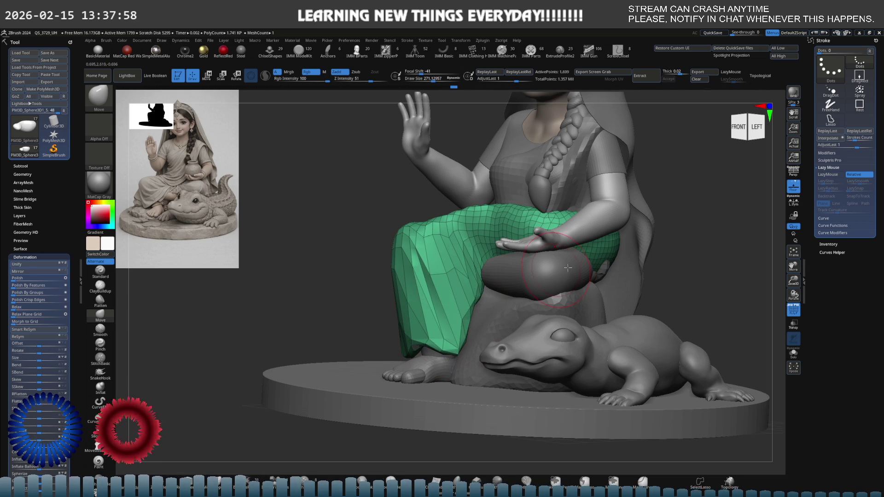
Step: DynaMesh the cloth into an even surface and enlarge the brush to about 705
ctrl+drag(663, 258, 668, 257)
right_drag(424, 323, 417, 318)
key(space)
key(s)
drag(401, 300, 420, 295)
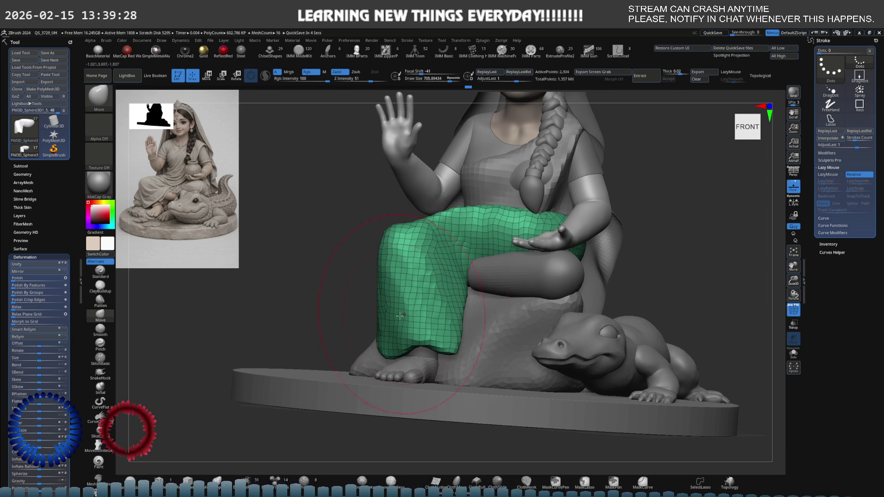
Step: Shrink the brush to about 300 and smooth the crease in the cloth near the foot
right_drag(402, 313, 425, 294)
key(bracketleft)
key(bracketleft)
key(bracketleft)
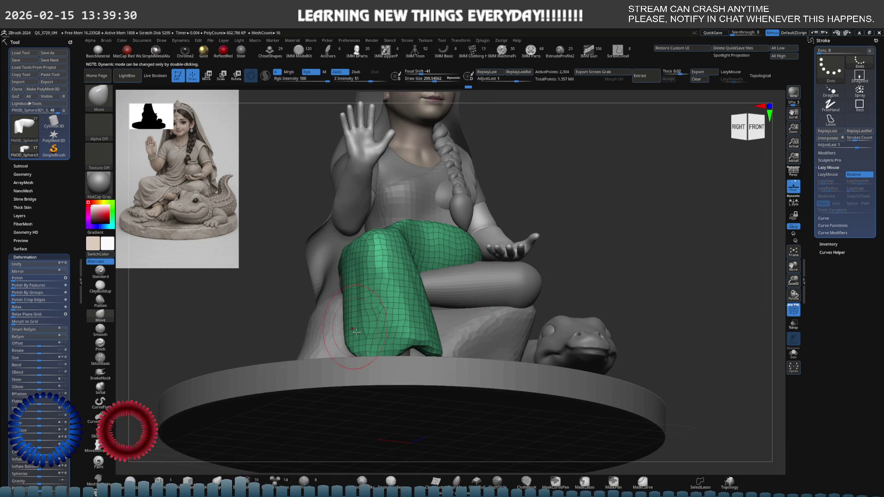
right_drag(357, 306, 328, 304)
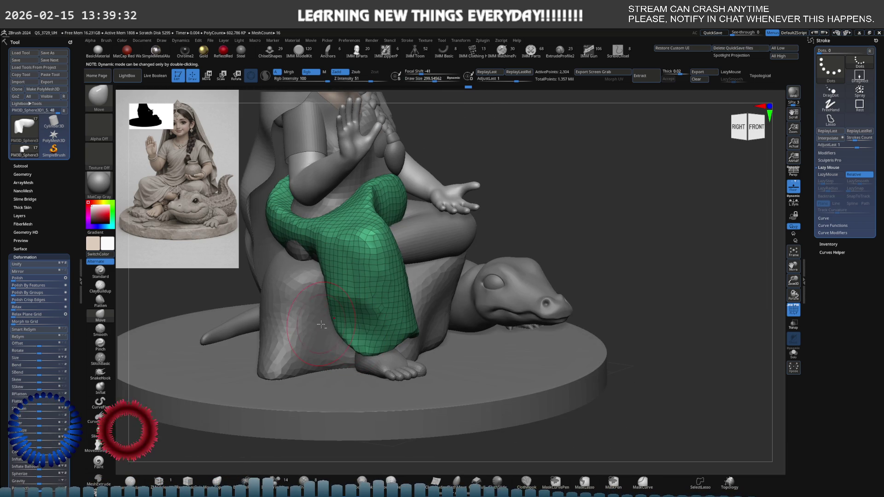
key(shift)
shift+drag(358, 304, 358, 304)
Step: Frame the cloth, legs and crocodile head in a side profile view
right_drag(364, 339, 384, 298)
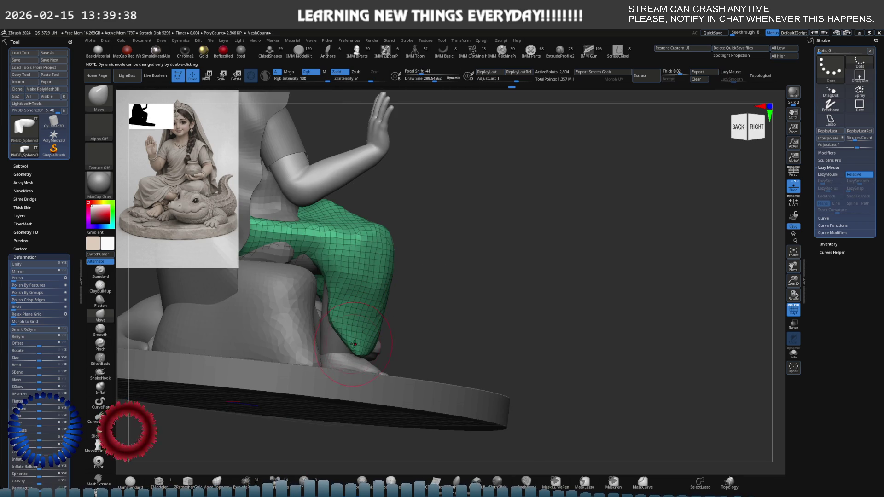
right_drag(338, 274, 306, 255)
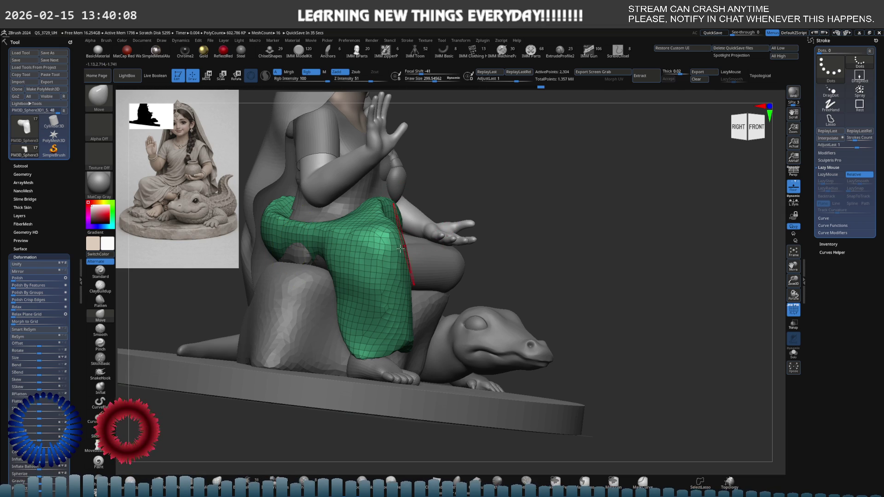
right_drag(309, 243, 425, 269)
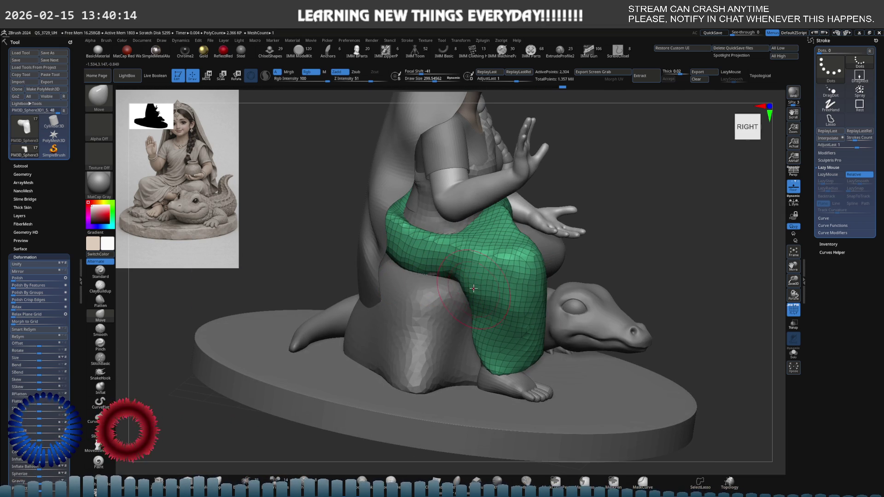
shift+right_drag(459, 283, 465, 277)
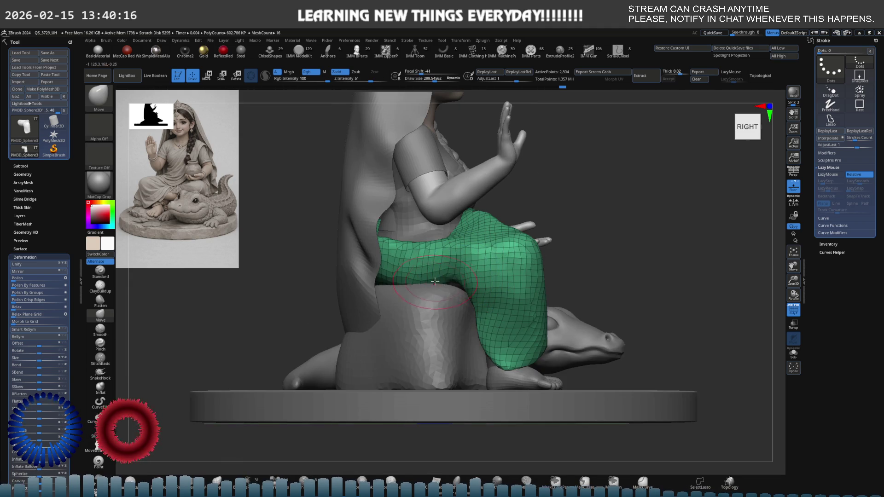
mouse_move(493, 306)
alt+right_down()
mouse_move(453, 269)
mouse_move(456, 294)
alt+right_up()
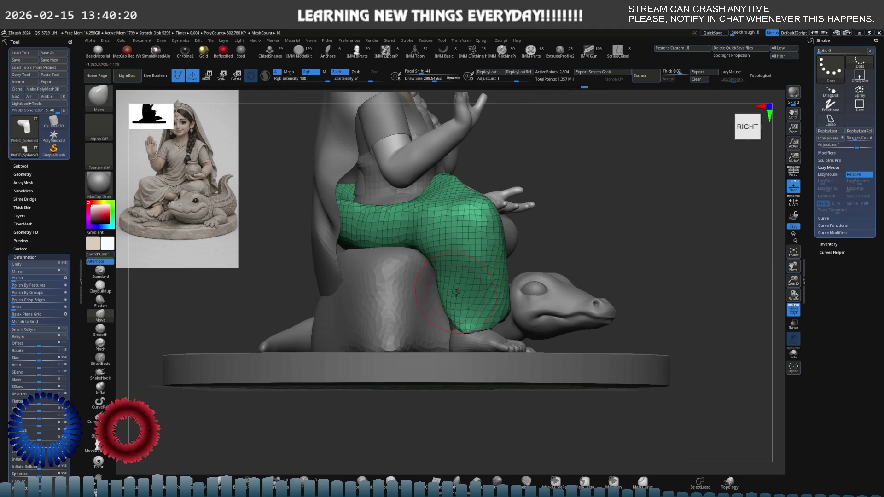
Step: Load the feet-and-crocodile reference photo into Spotlight and place it down-left over the canvas
click(425, 41)
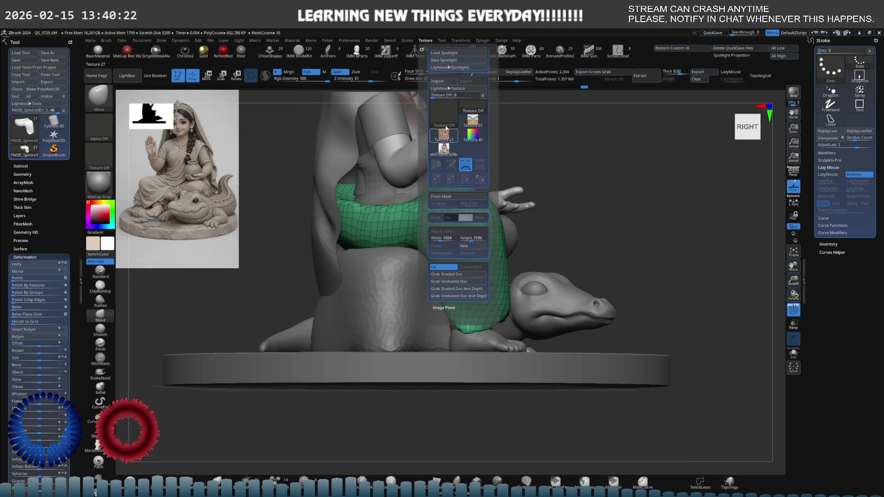
click(444, 118)
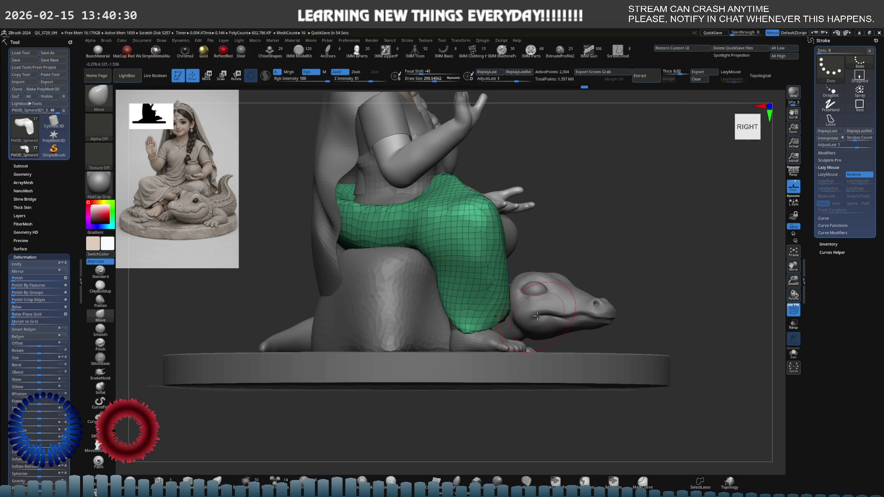
click(434, 40)
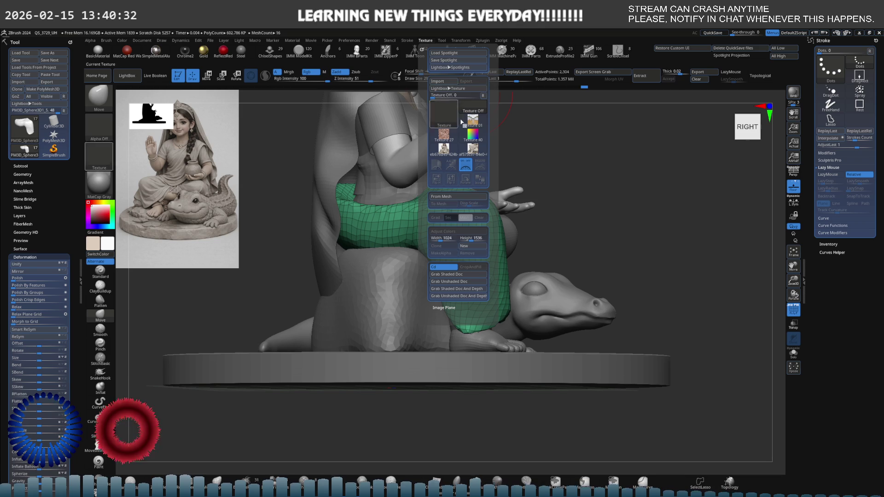
click(480, 173)
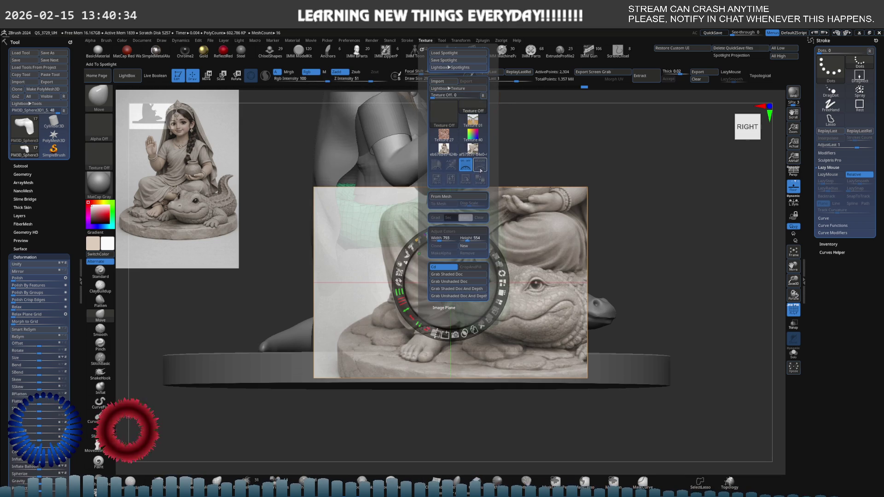
mouse_move(414, 316)
mouse_down()
mouse_move(405, 231)
mouse_move(207, 316)
mouse_move(251, 281)
mouse_up()
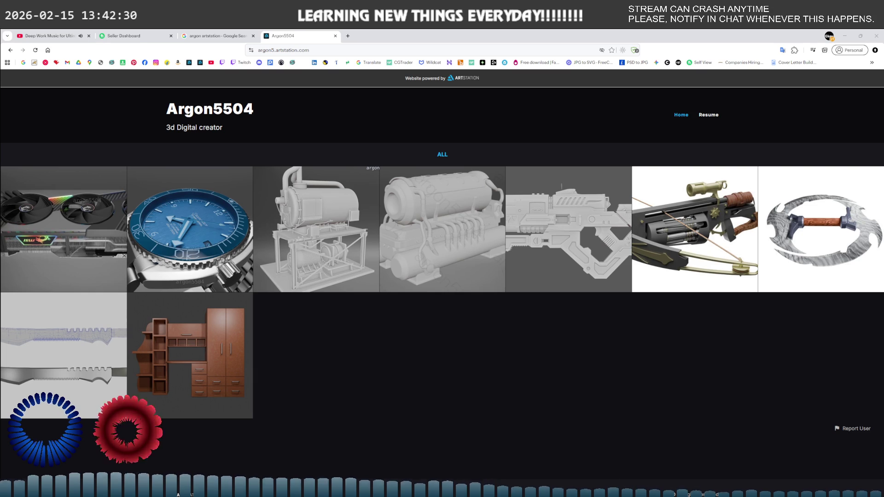
Step: Open the GPU Modeling project and view its wireframe render enlarged
click(81, 239)
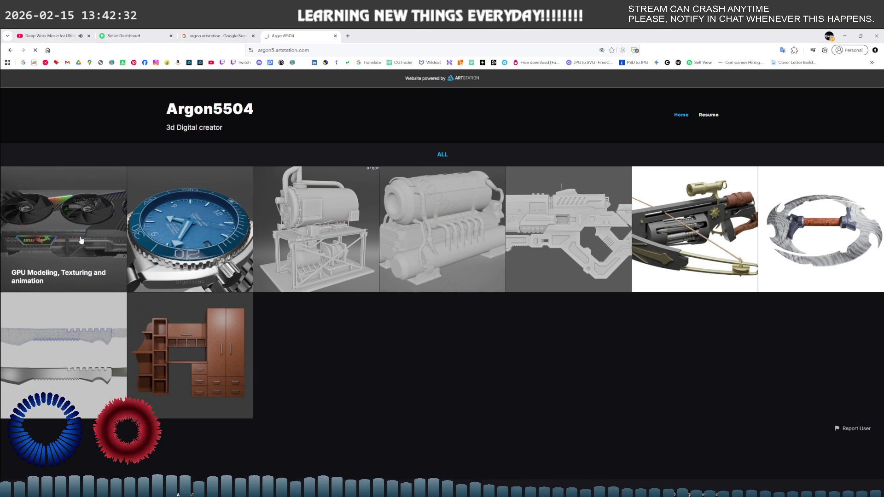
scroll(89, 240, down, 5)
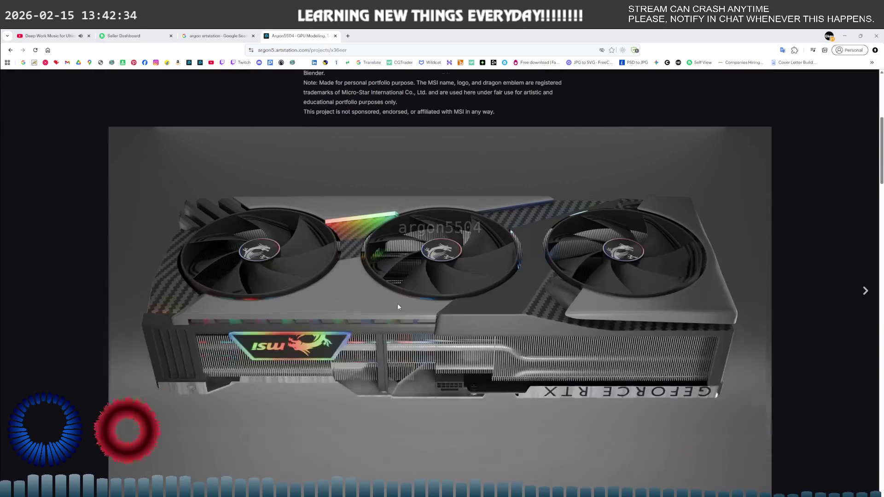
scroll(398, 305, down, 7)
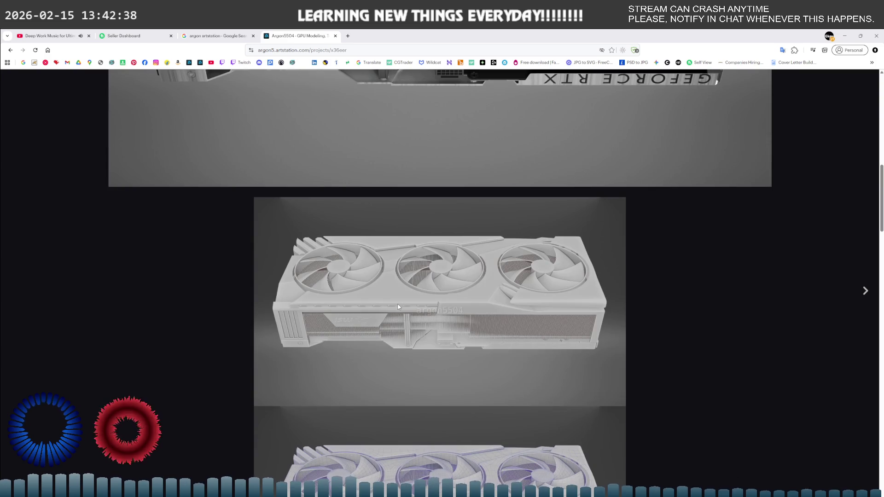
scroll(399, 307, down, 5)
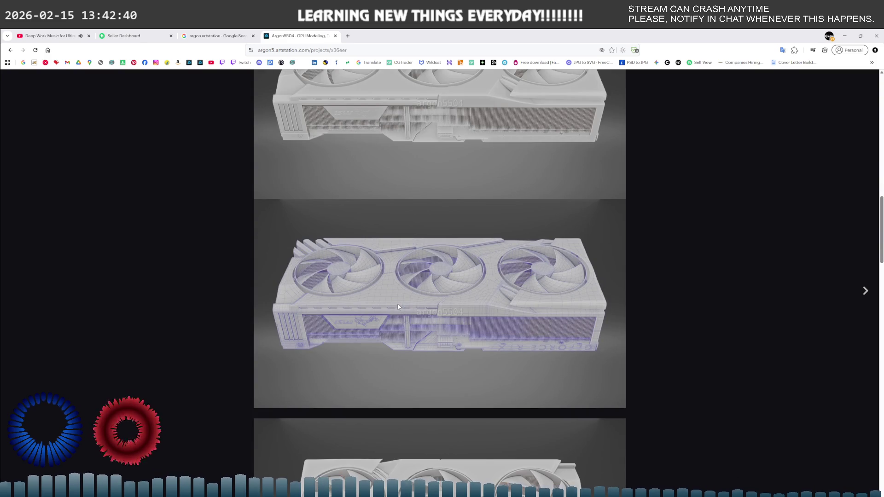
click(413, 303)
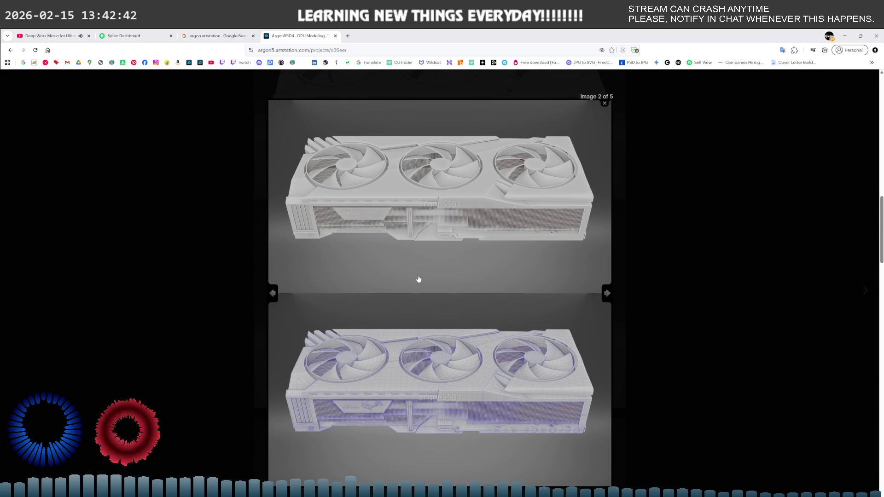
ctrl+scroll(419, 279, up, 4)
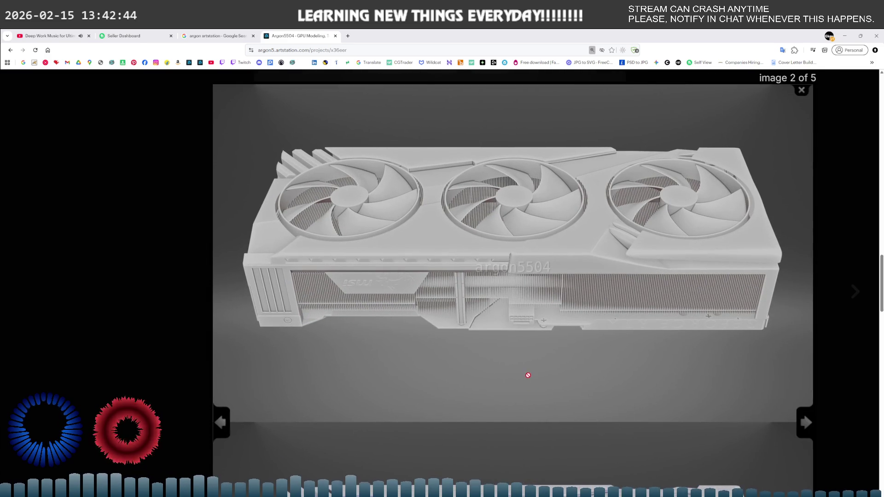
scroll(528, 382, up, 1)
scroll(514, 332, down, 5)
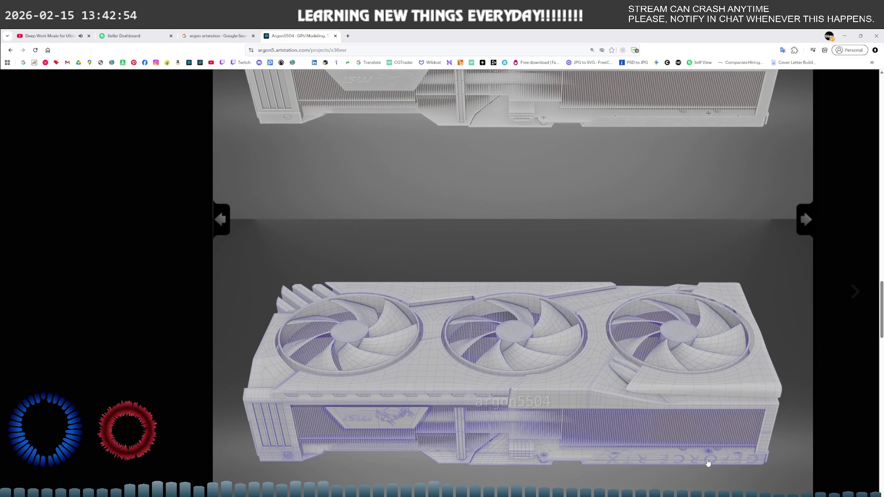
click(574, 139)
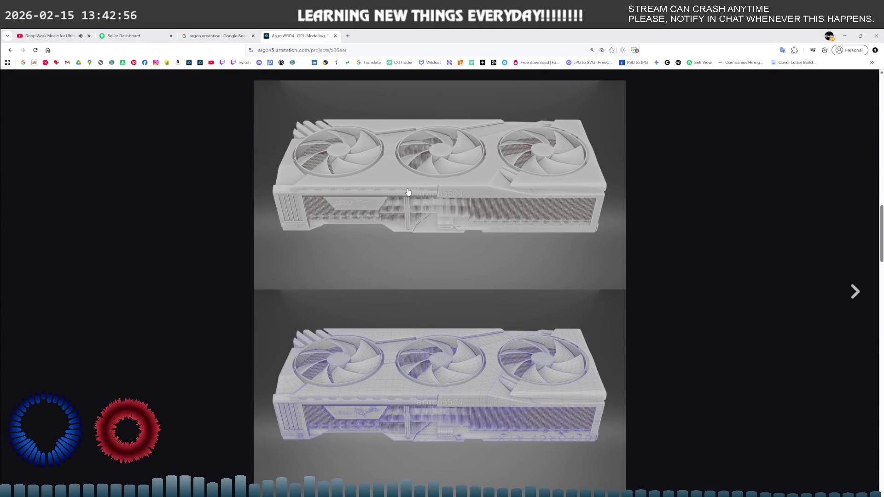
Step: Return to the GPU project page, scroll to the embedded animation video, and play it
key(alt+Left)
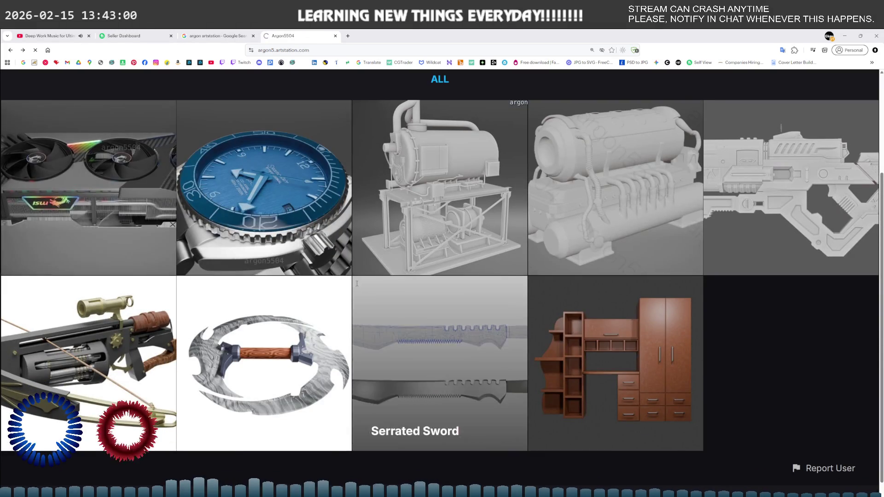
key(alt+Right)
scroll(377, 321, down, 15)
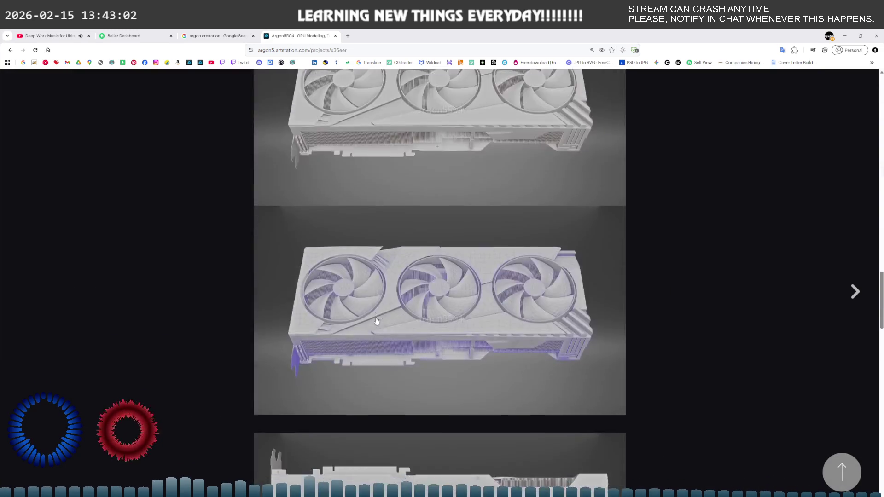
scroll(377, 321, up, 4)
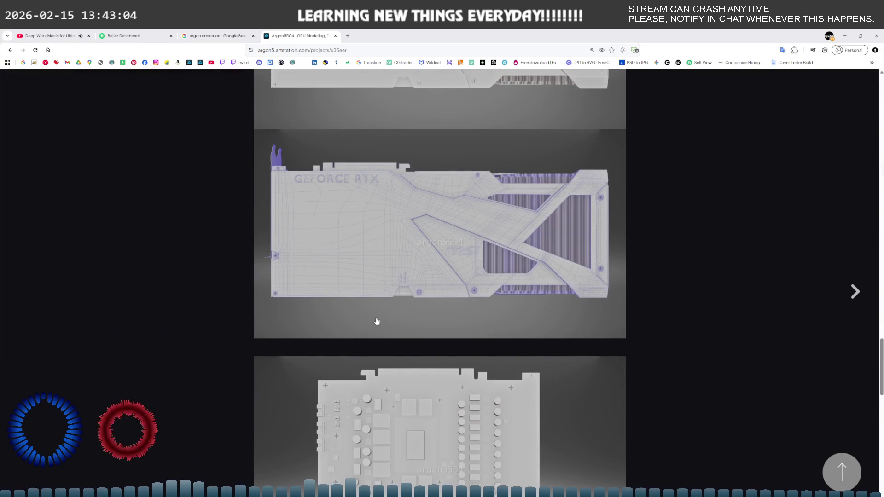
scroll(420, 277, down, 5)
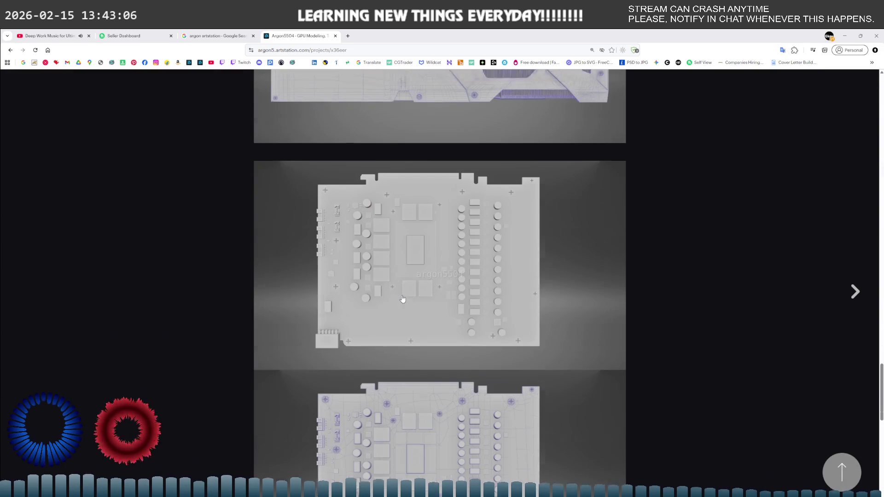
scroll(403, 299, up, 3)
scroll(403, 299, down, 12)
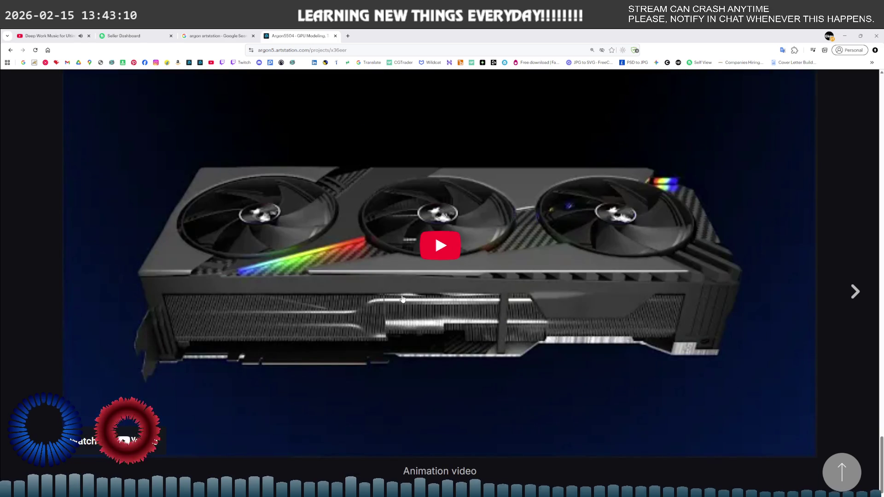
click(438, 241)
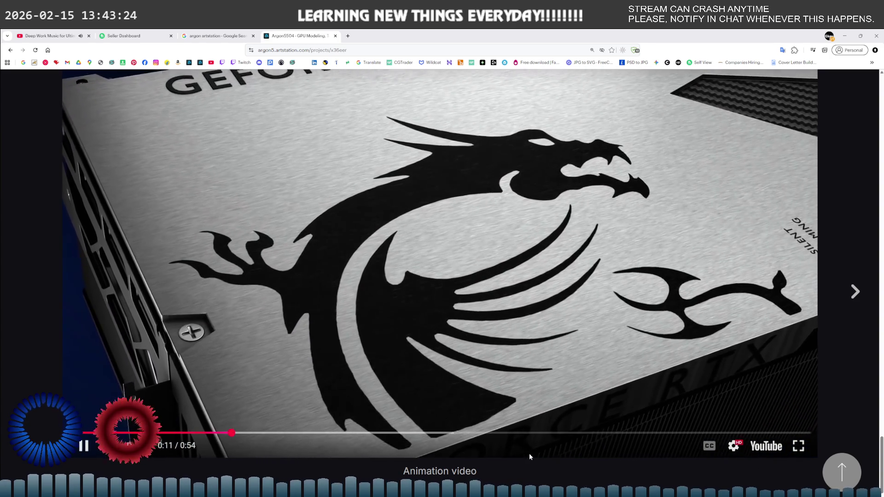
Step: Set the GPU animation video's playback speed to 2x
click(737, 445)
click(755, 385)
scroll(733, 407, down, 2)
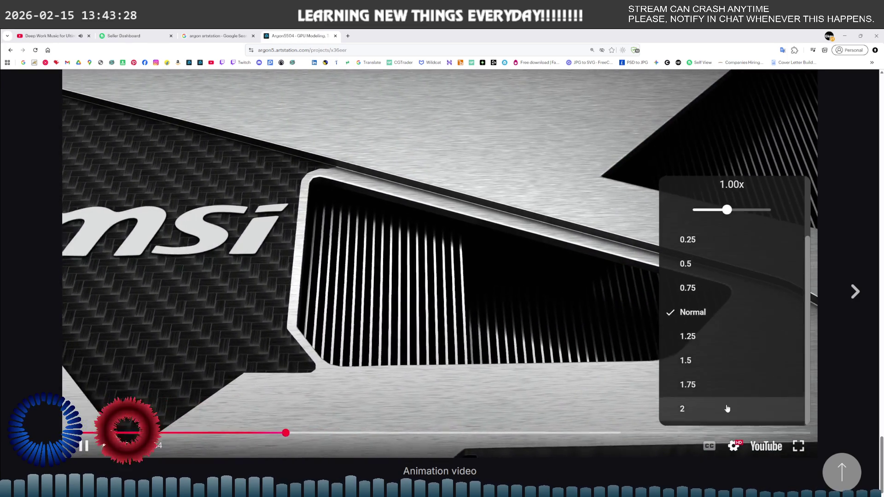
click(733, 409)
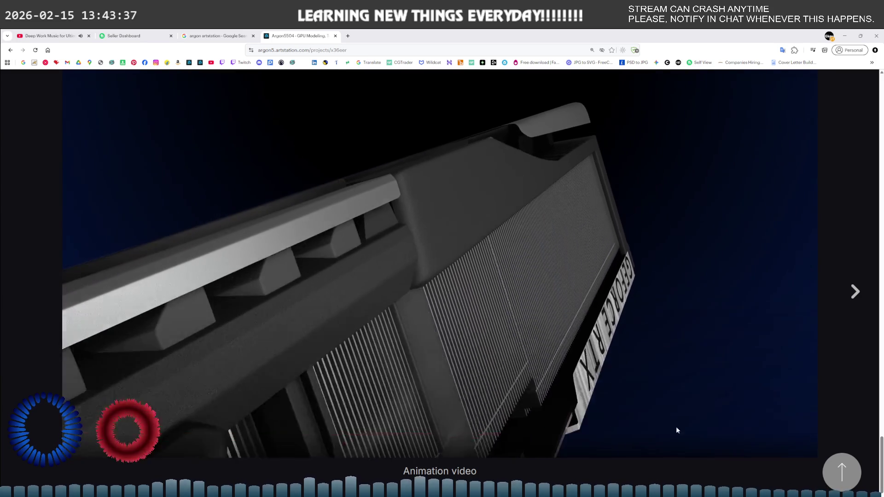
Step: Return to the portfolio grid and open the Watch render project
mouse_move(583, 358)
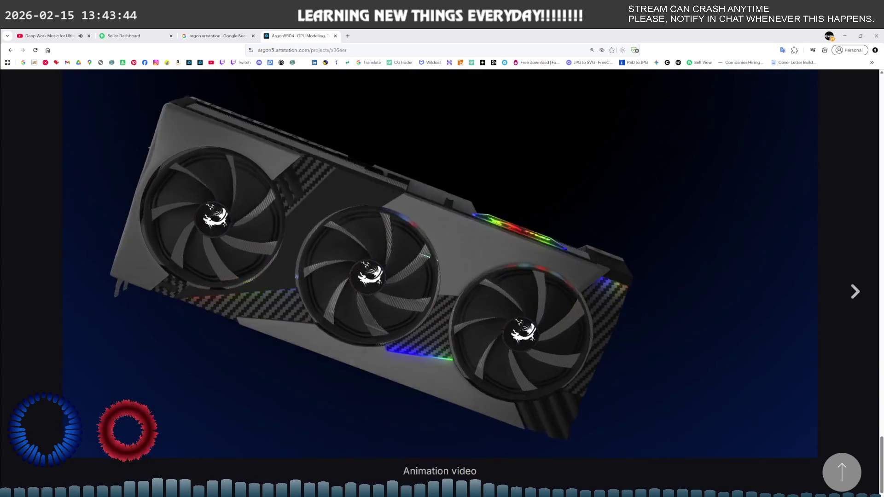
mouse_move(532, 328)
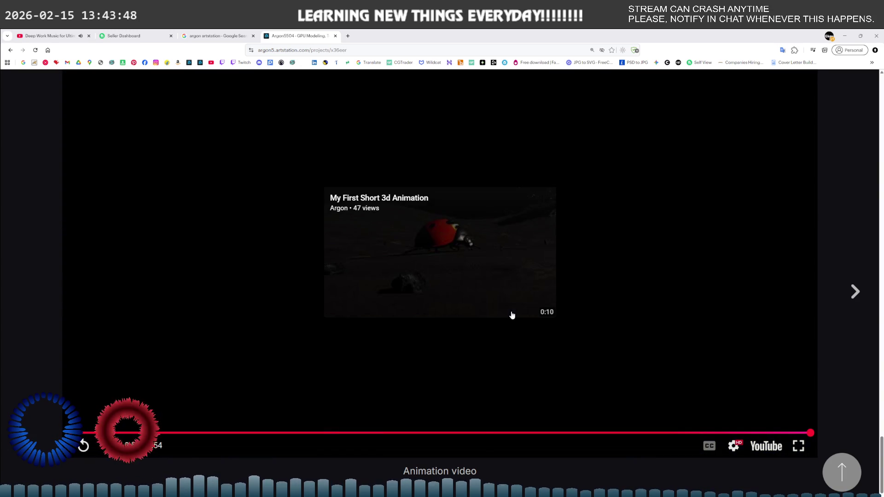
key(alt+Left)
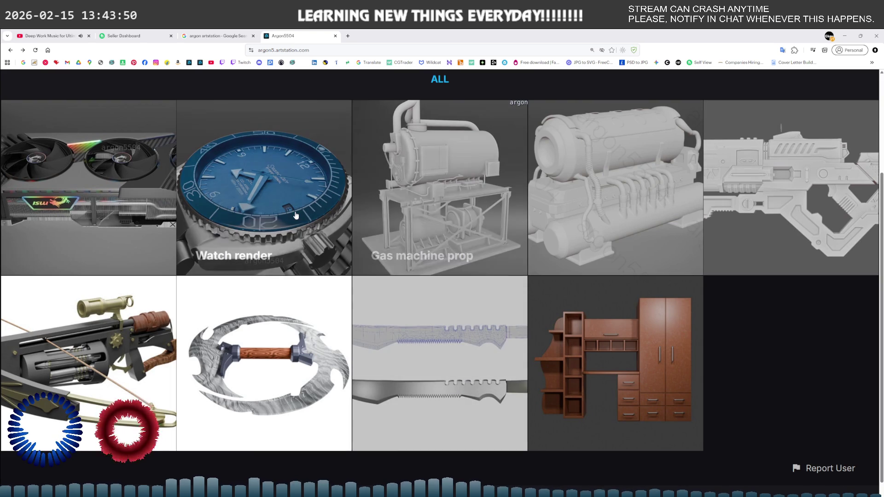
click(295, 211)
Step: Scroll down through the Watch render project's renders
scroll(380, 303, down, 10)
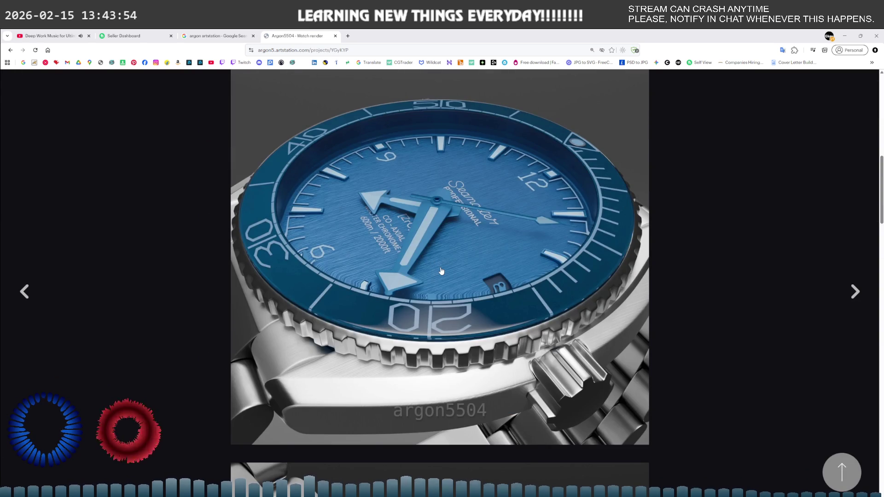
scroll(442, 272, down, 5)
scroll(441, 271, down, 5)
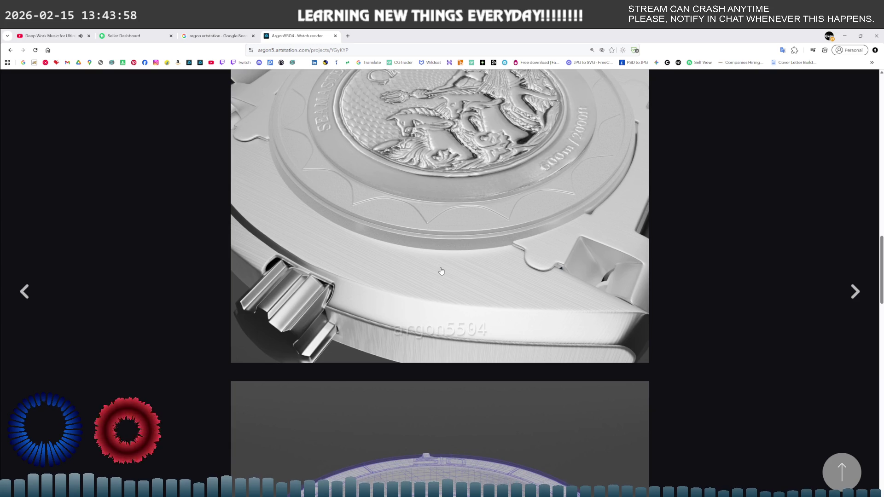
scroll(442, 271, down, 8)
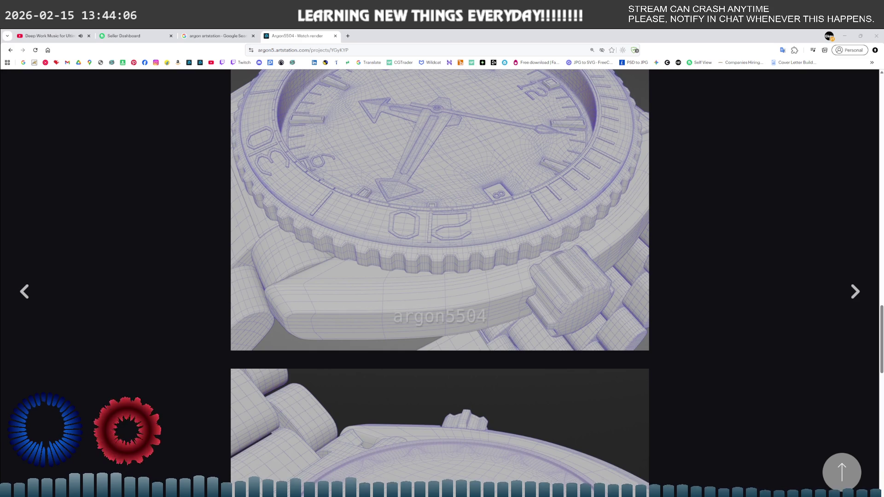
scroll(417, 301, down, 3)
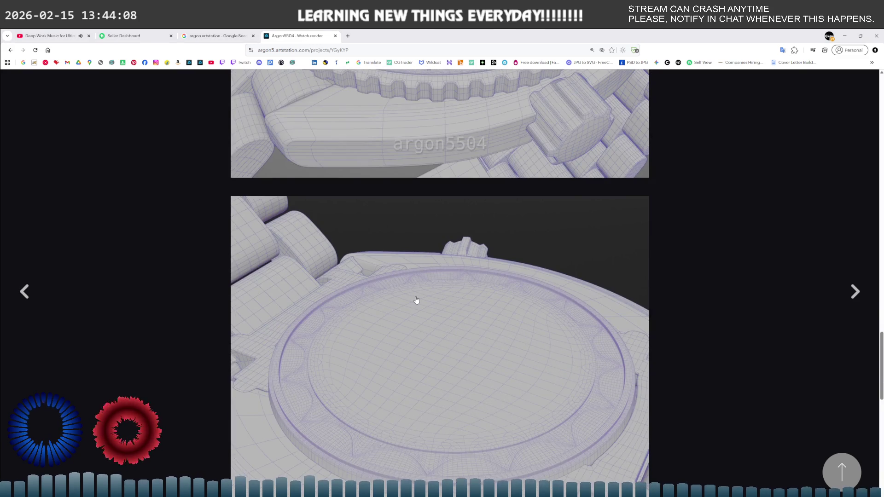
scroll(416, 300, down, 7)
scroll(416, 300, up, 4)
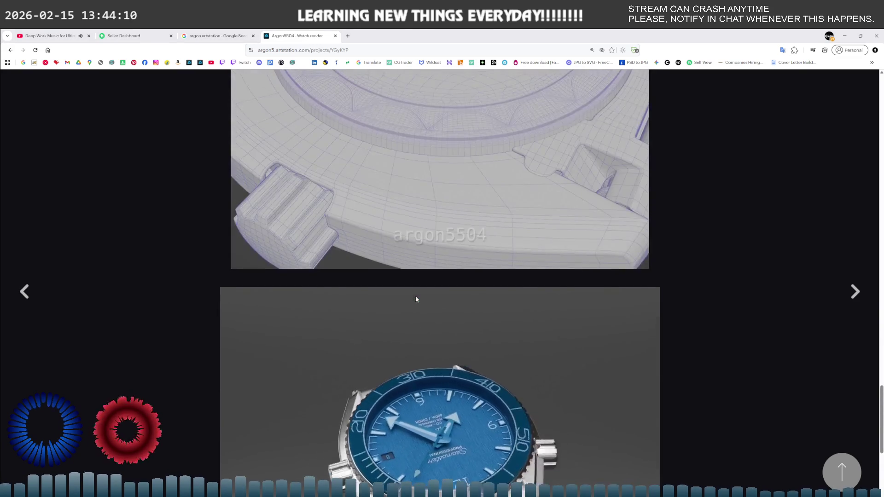
scroll(416, 300, up, 4)
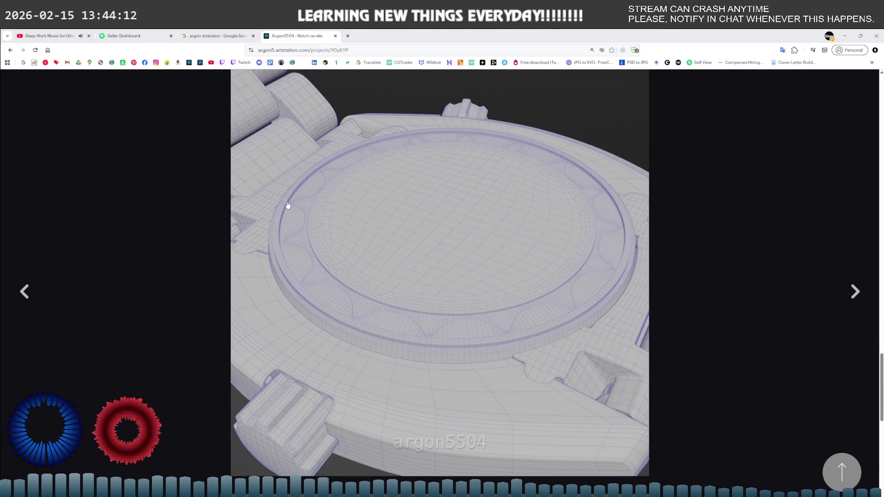
scroll(432, 274, down, 8)
scroll(433, 271, down, 2)
Step: Scroll back to the top, then go back and open the Gas machine prop project
scroll(433, 270, up, 8)
scroll(434, 271, up, 5)
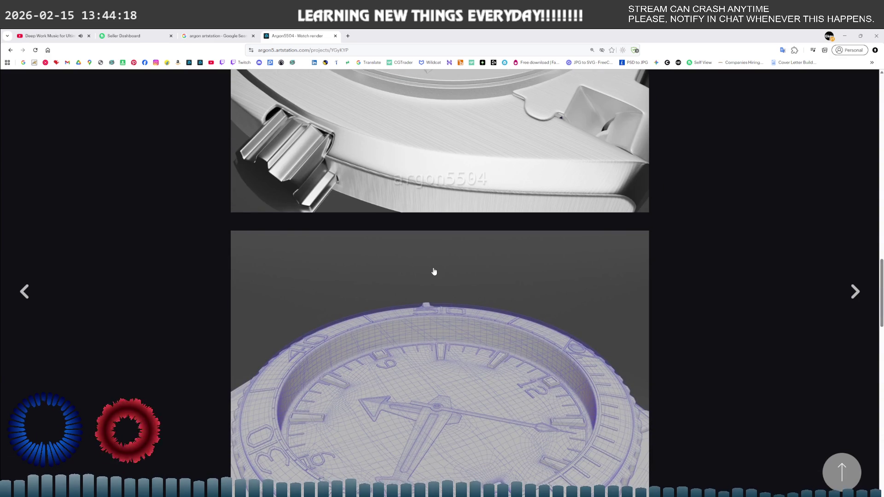
scroll(434, 272, up, 4)
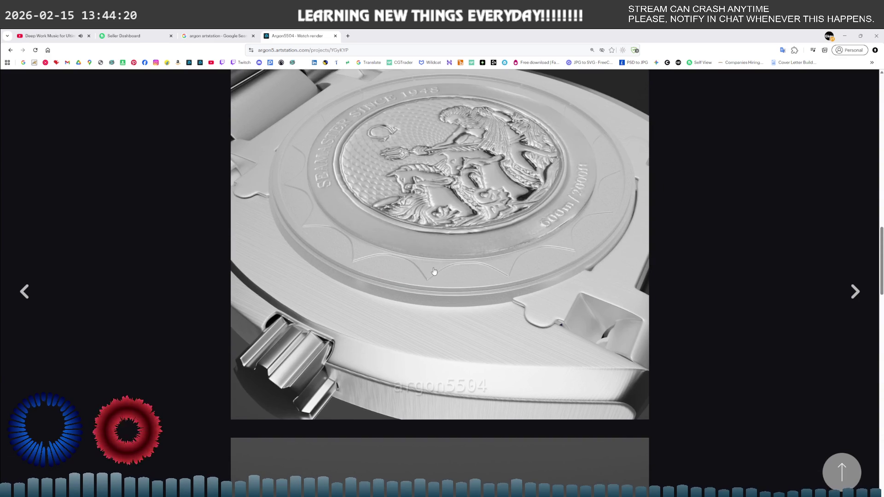
scroll(434, 271, up, 1)
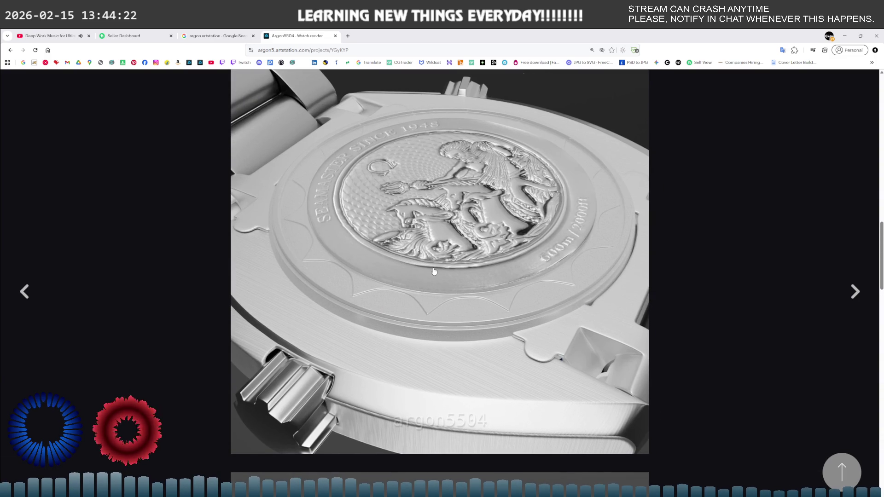
scroll(334, 346, up, 7)
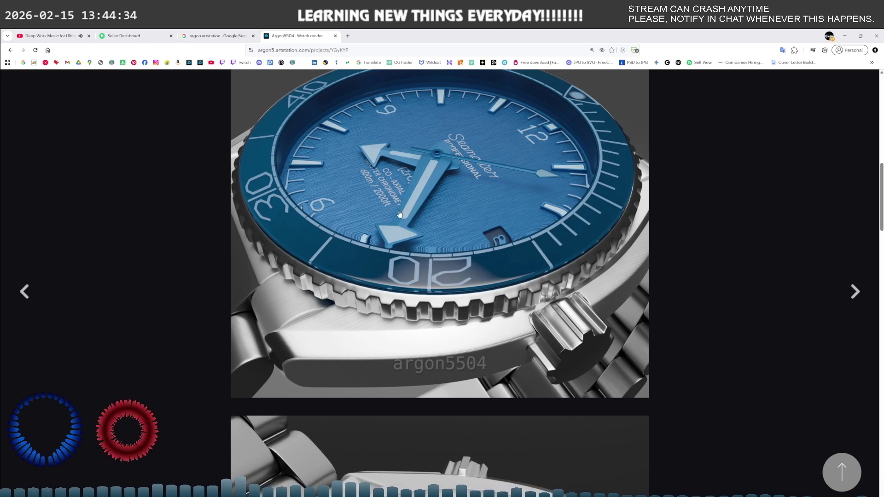
key(alt+Left)
click(482, 206)
Step: Scroll the Gas machine prop description and renders down to the turntable, then return to the grid
scroll(464, 275, down, 5)
scroll(464, 276, down, 5)
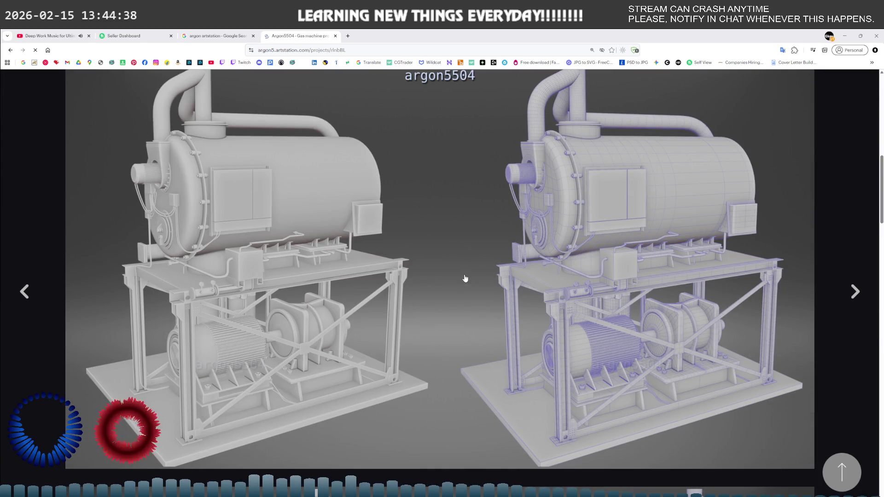
scroll(465, 278, up, 6)
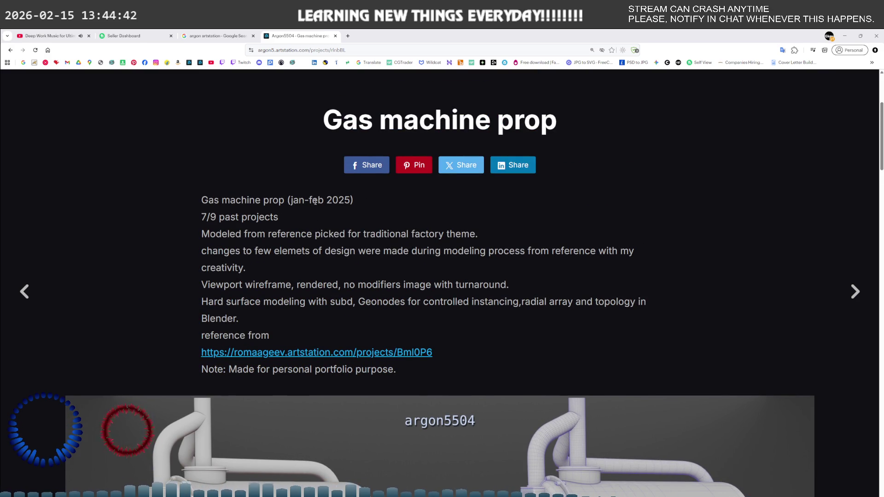
scroll(356, 257, down, 5)
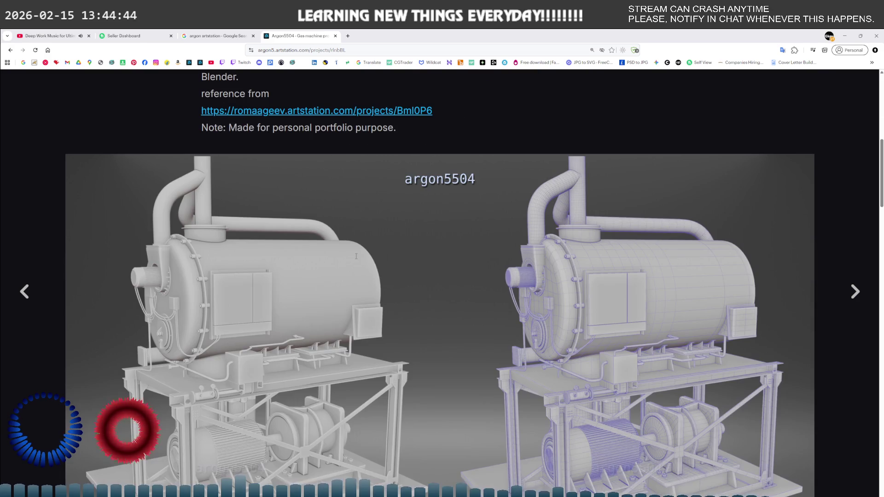
scroll(356, 260, down, 10)
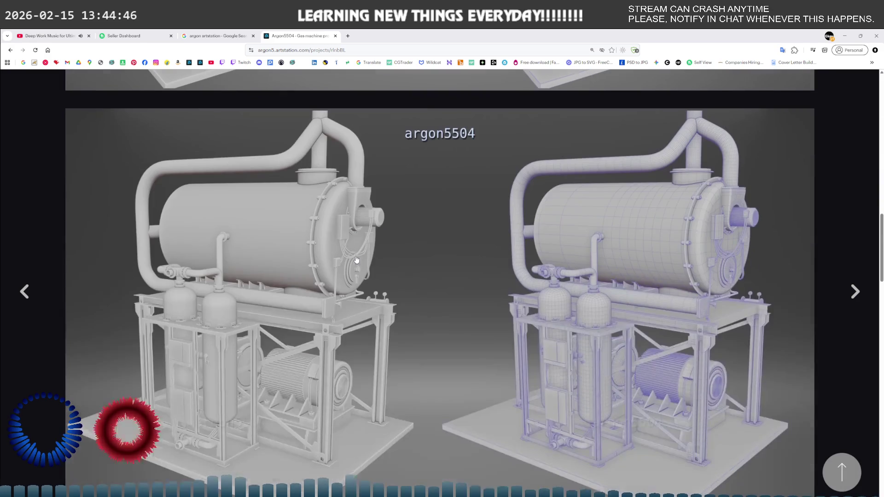
scroll(356, 260, down, 10)
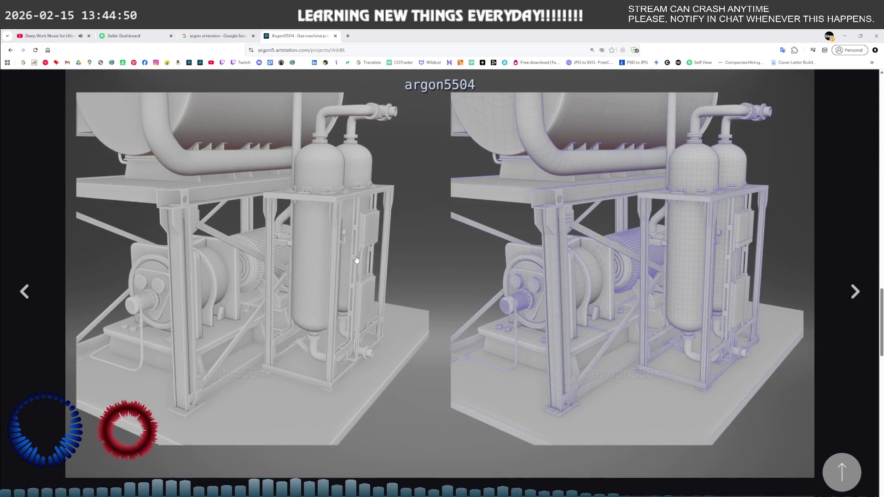
scroll(356, 260, down, 15)
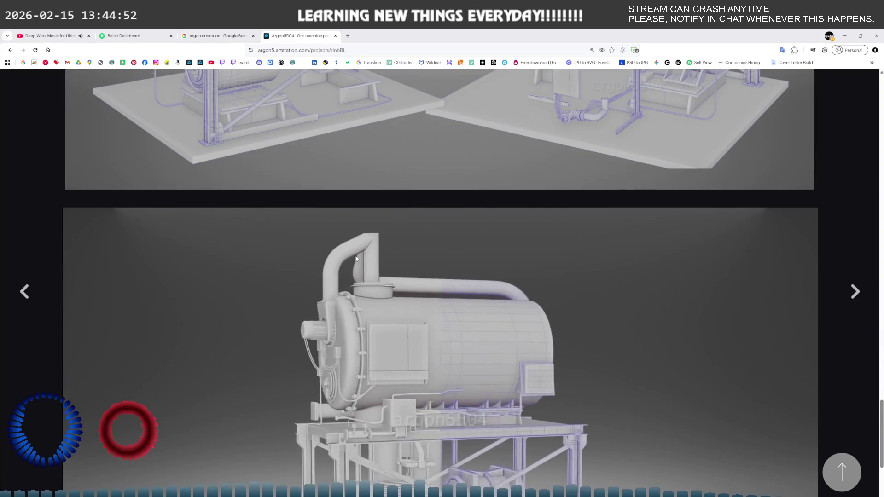
scroll(356, 259, down, 3)
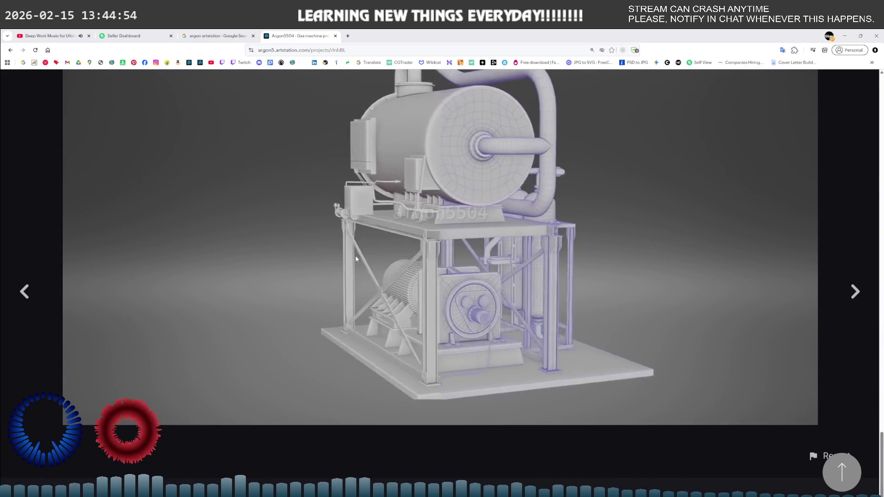
key(alt+Left)
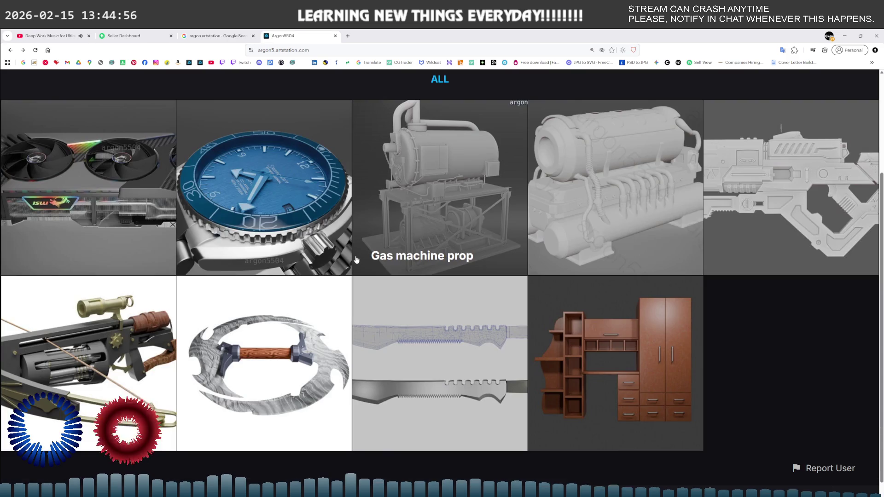
Step: Show all projects, go to the portfolio home grid, and open the Sci-fi Gun project
click(441, 80)
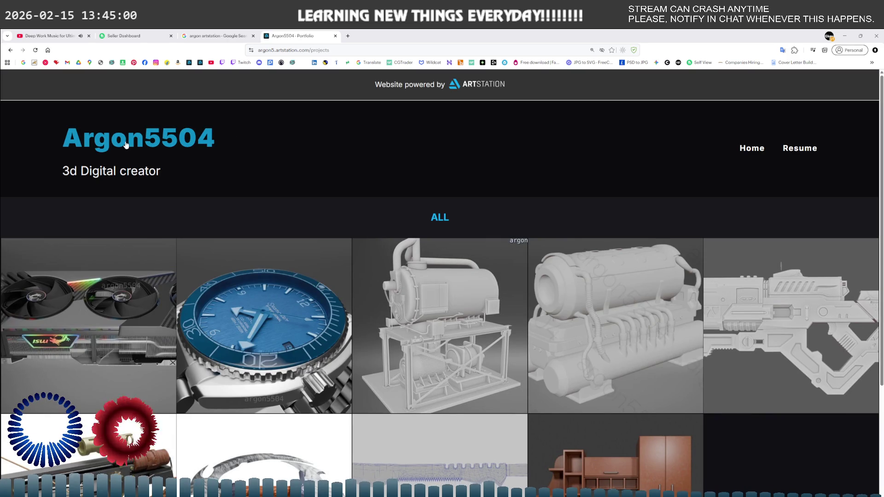
click(132, 144)
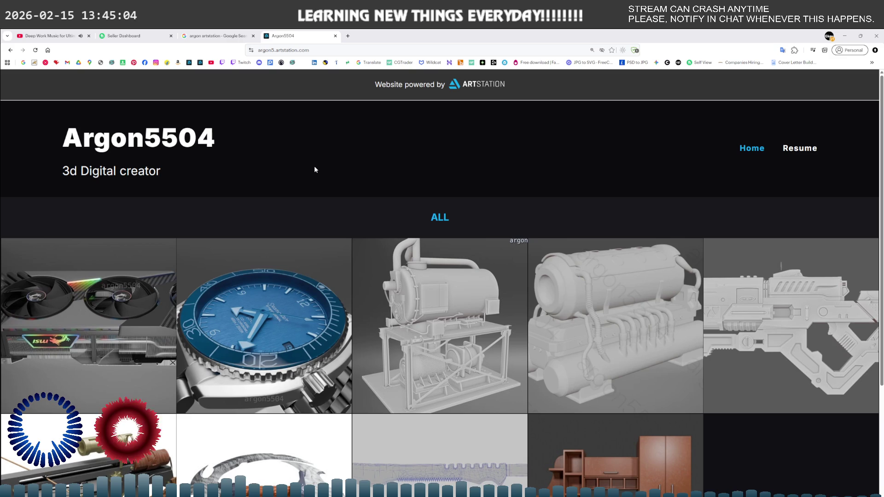
scroll(707, 203, down, 4)
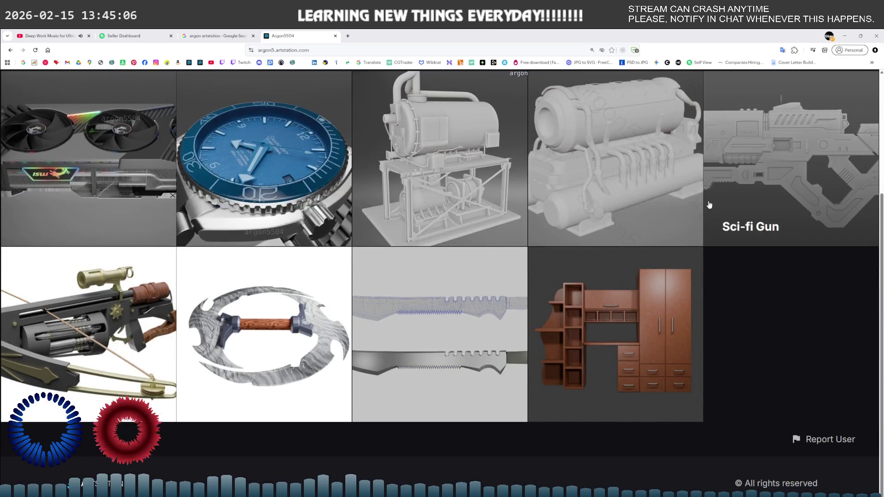
scroll(682, 198, up, 4)
scroll(191, 184, down, 4)
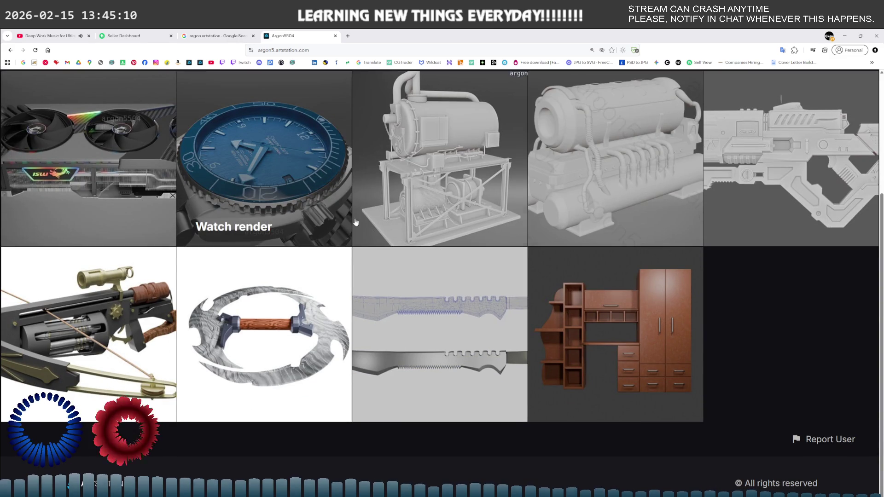
click(760, 212)
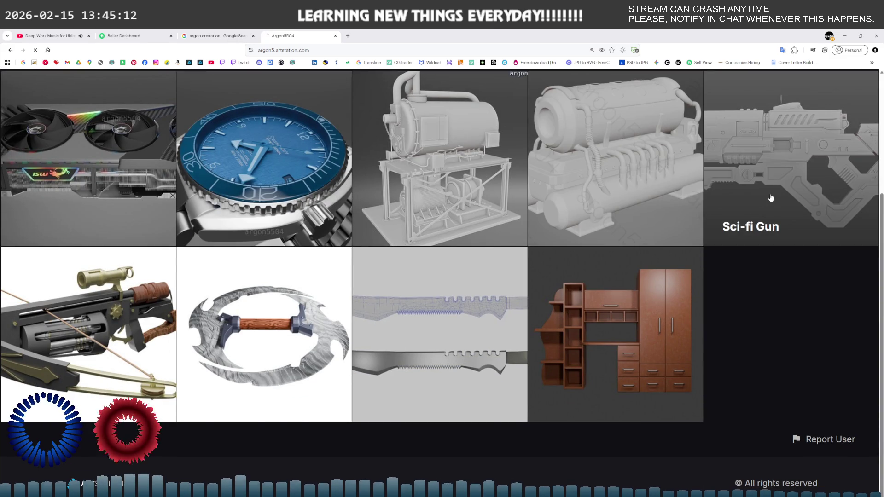
scroll(452, 280, down, 2)
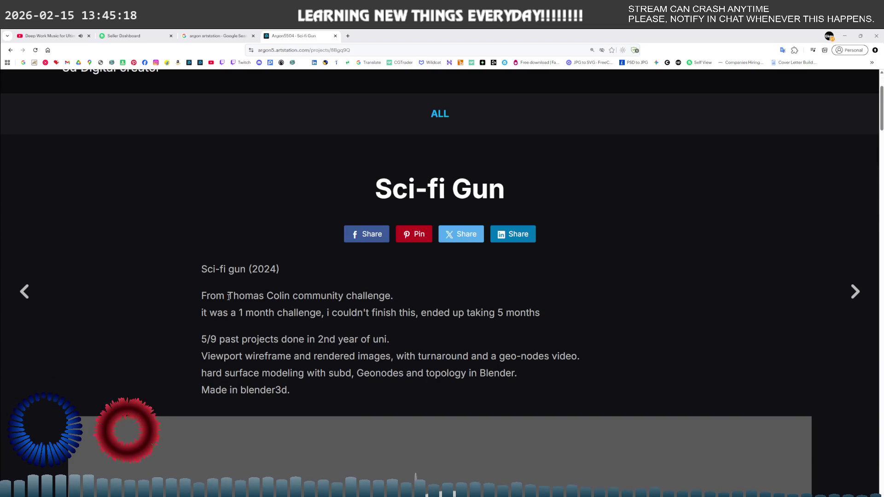
drag(229, 296, 338, 306)
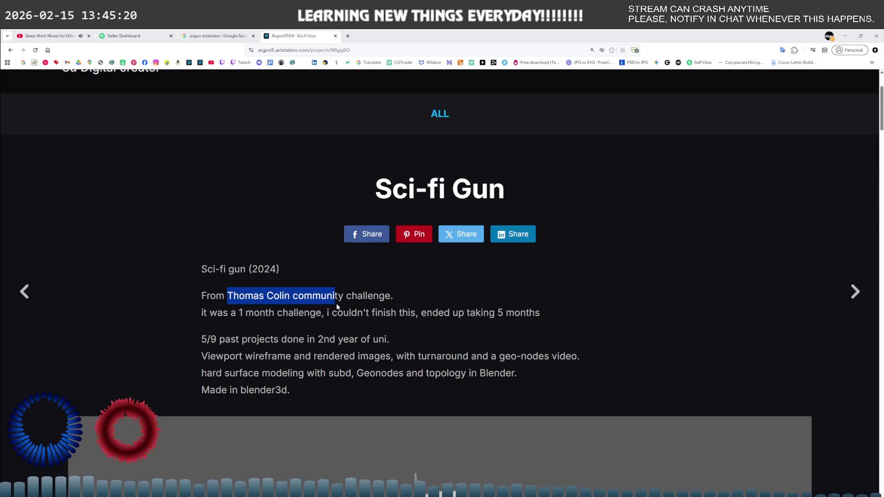
click(337, 312)
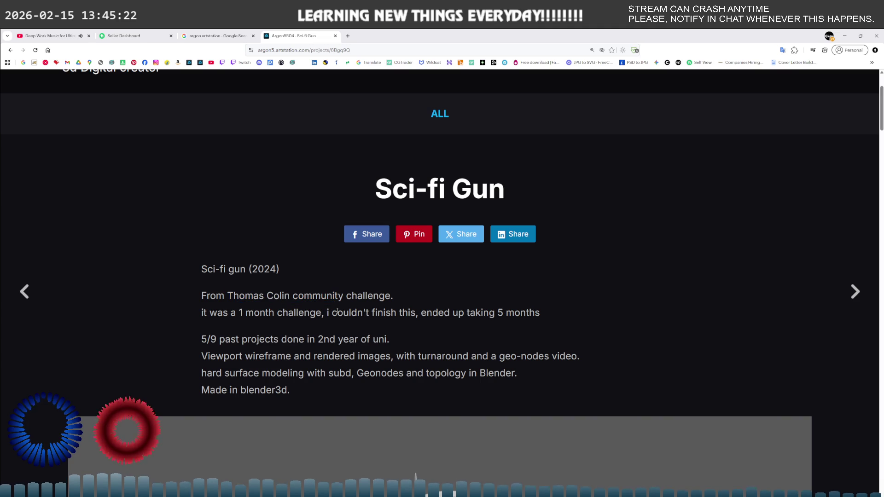
scroll(381, 292, down, 1)
drag(467, 243, 540, 245)
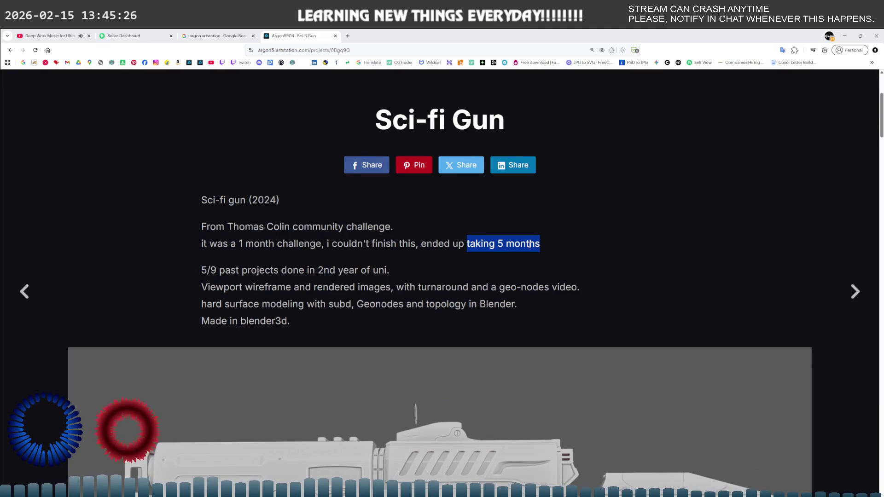
scroll(517, 267, down, 3)
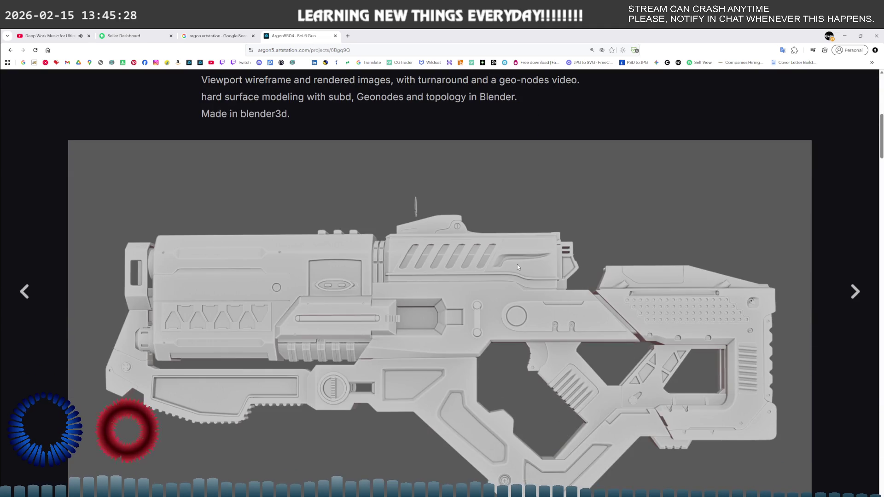
scroll(517, 267, up, 2)
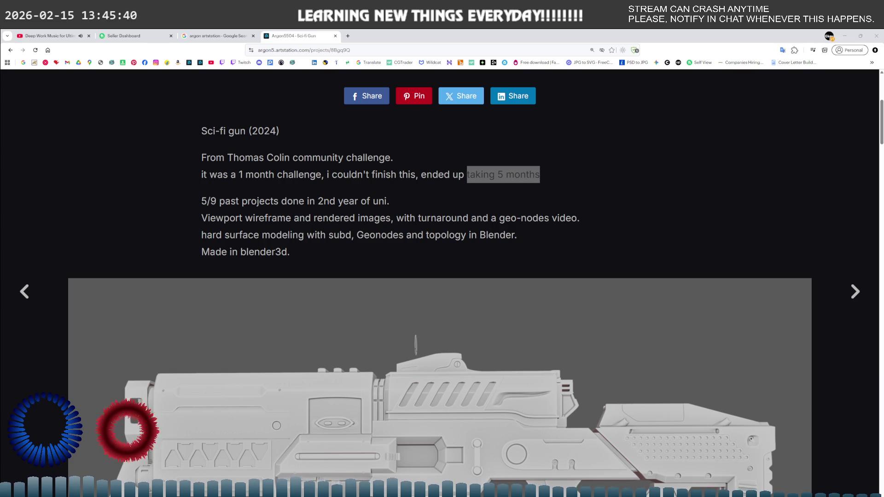
scroll(420, 295, down, 3)
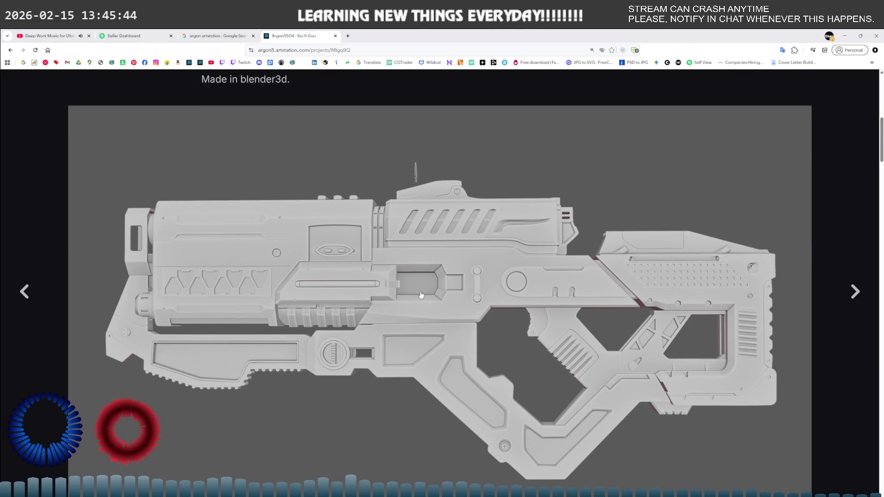
Step: Scroll through the Sci-fi Gun renders and its turnaround and geo-nodes videos
scroll(421, 294, down, 6)
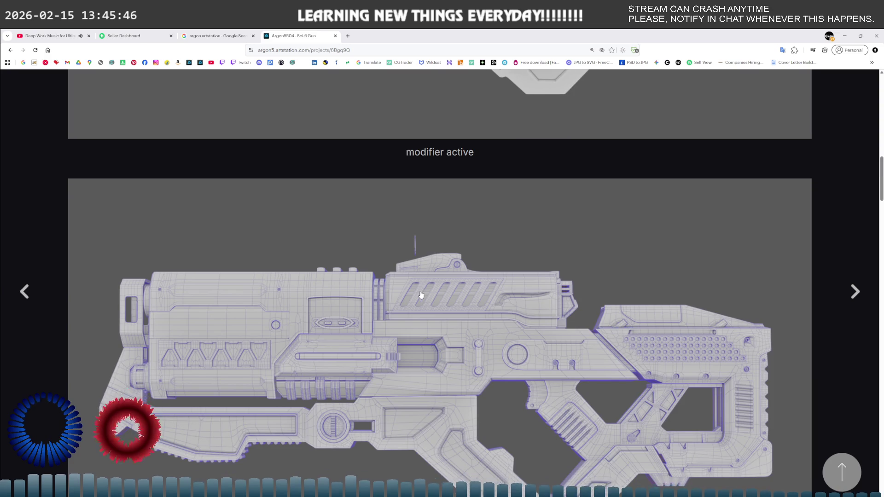
scroll(420, 295, down, 3)
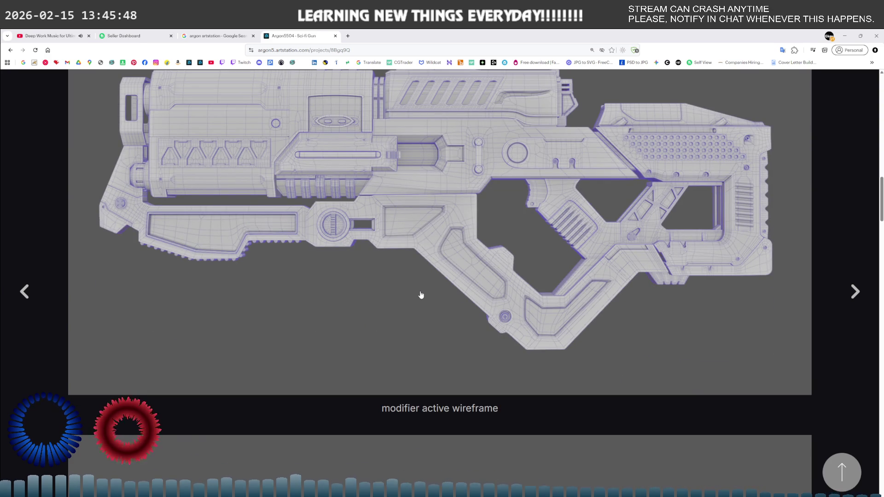
scroll(421, 294, down, 8)
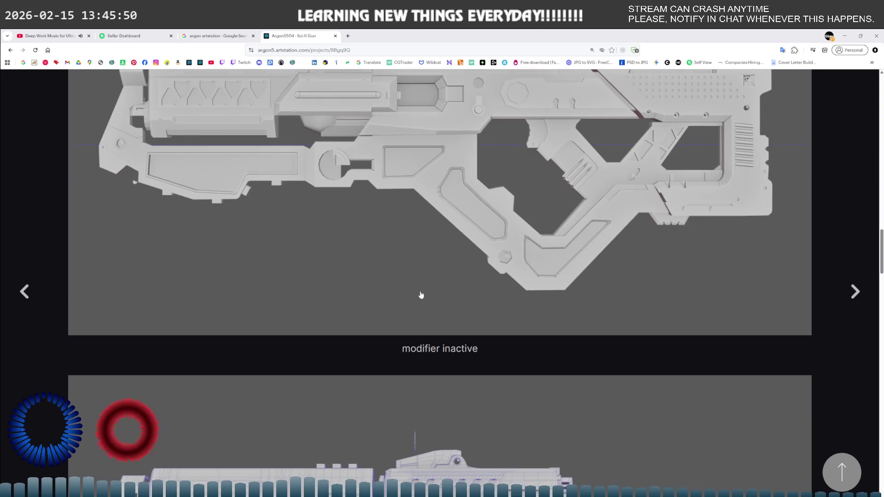
scroll(421, 295, down, 6)
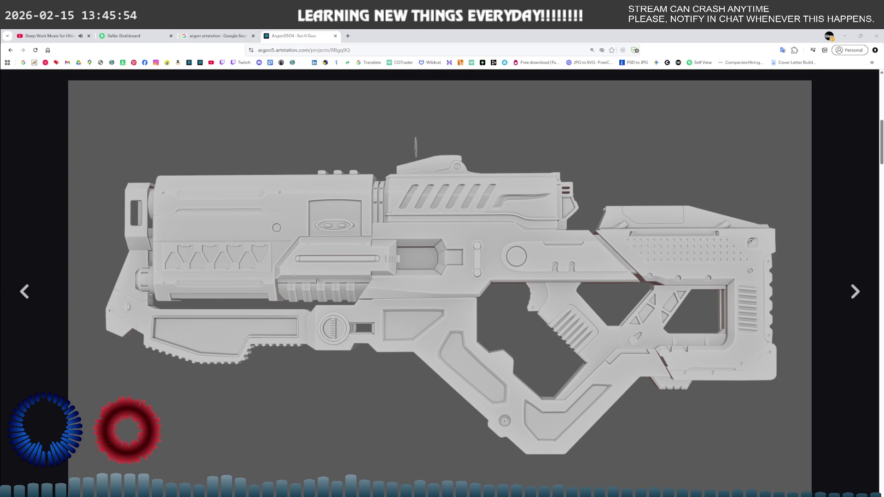
scroll(441, 302, up, 8)
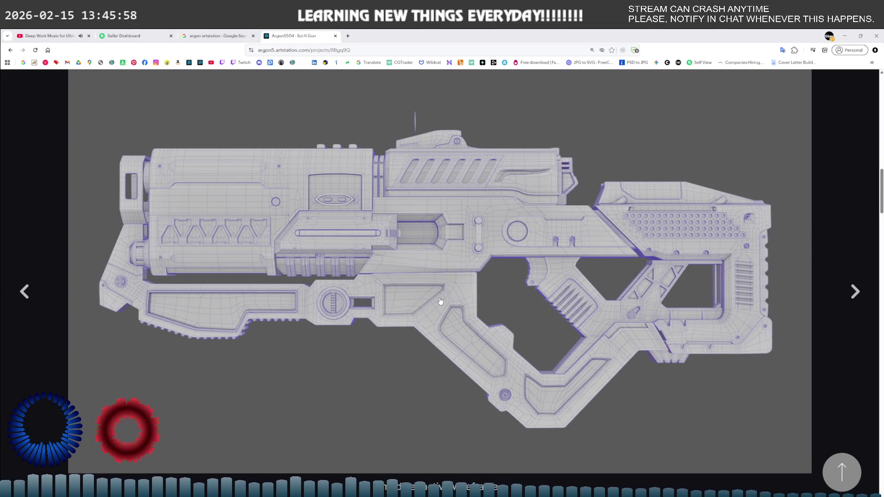
scroll(441, 301, down, 5)
scroll(441, 301, down, 20)
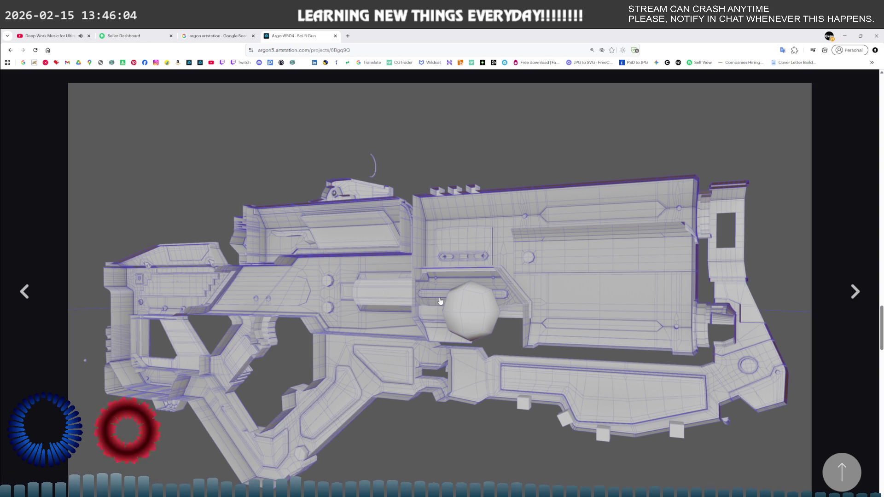
scroll(441, 302, down, 6)
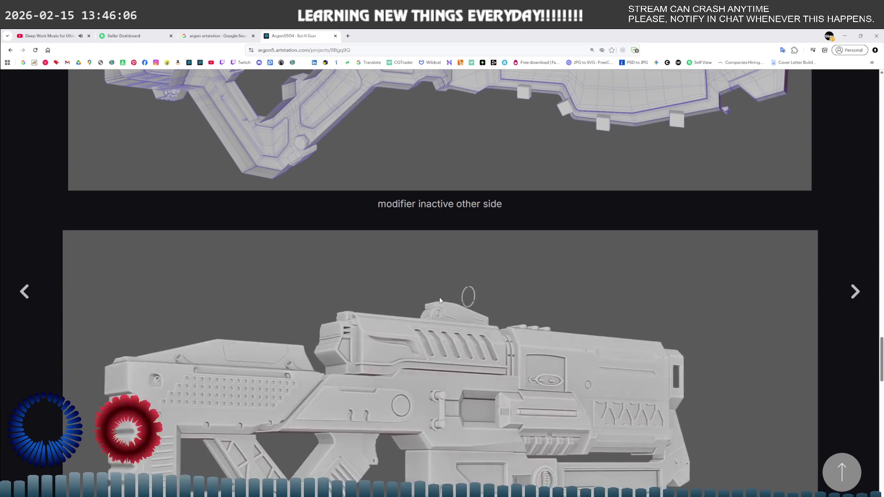
scroll(440, 300, down, 9)
scroll(440, 301, down, 4)
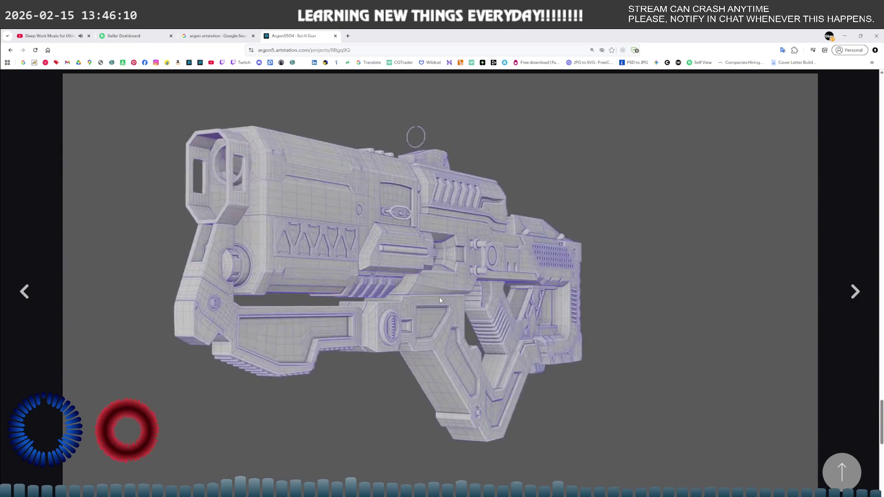
scroll(439, 300, down, 11)
scroll(440, 301, up, 2)
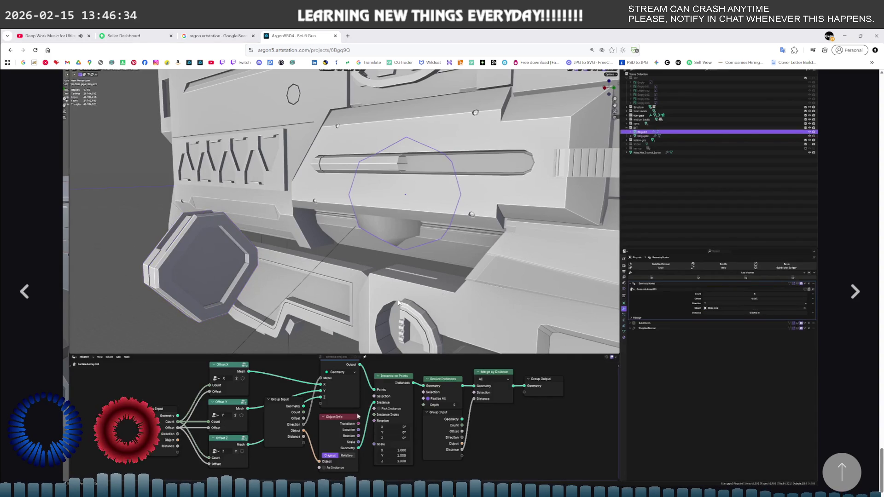
Step: Scroll back up the Sci-fi Gun page and return to the portfolio grid
scroll(398, 302, down, 2)
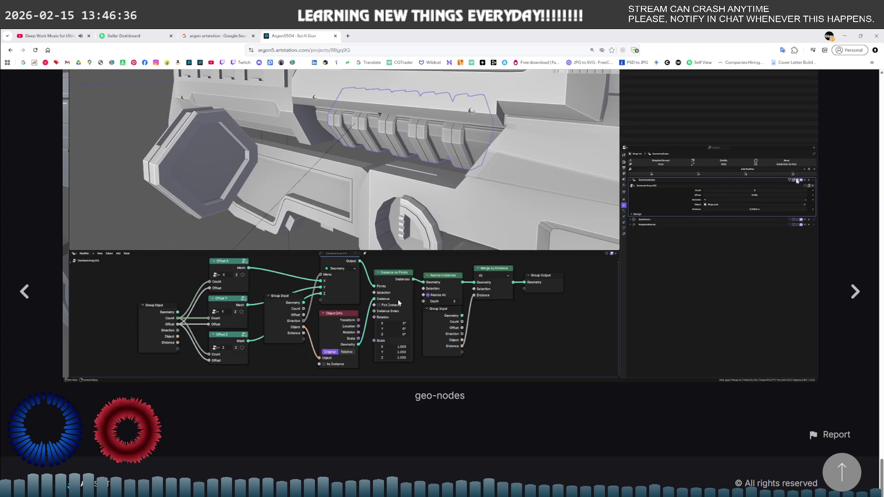
scroll(398, 301, up, 2)
scroll(398, 302, up, 2)
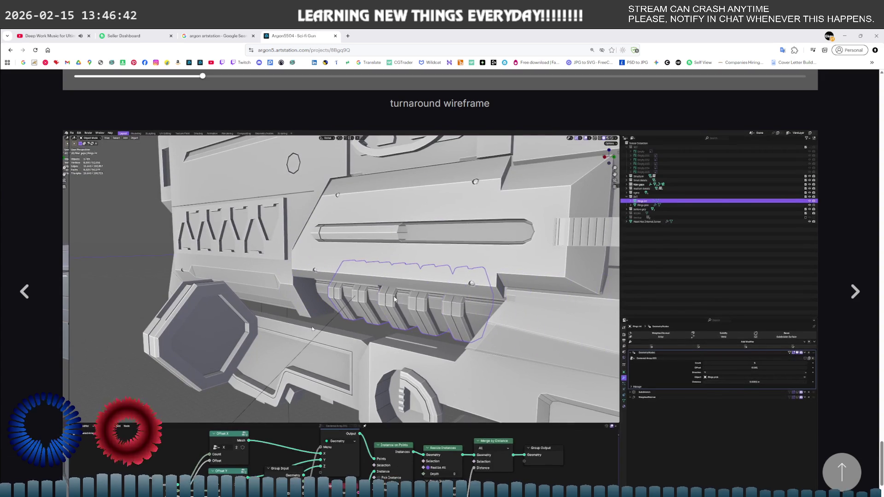
scroll(394, 299, up, 4)
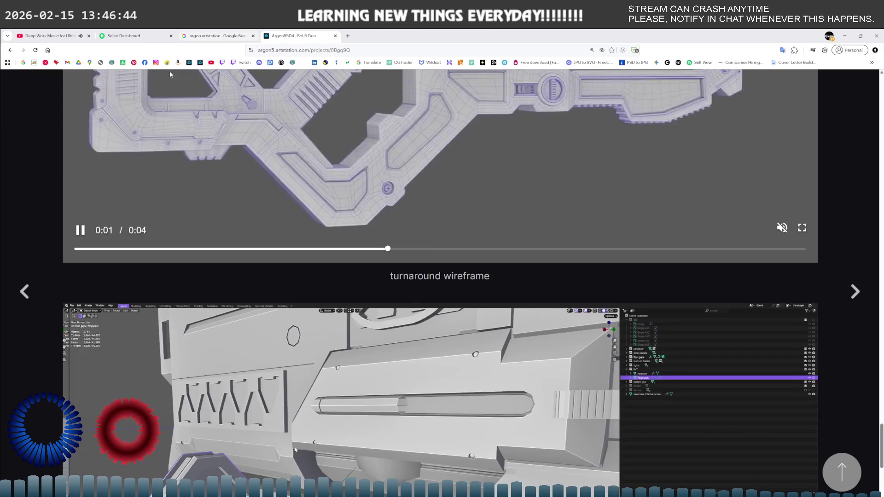
key(alt+Left)
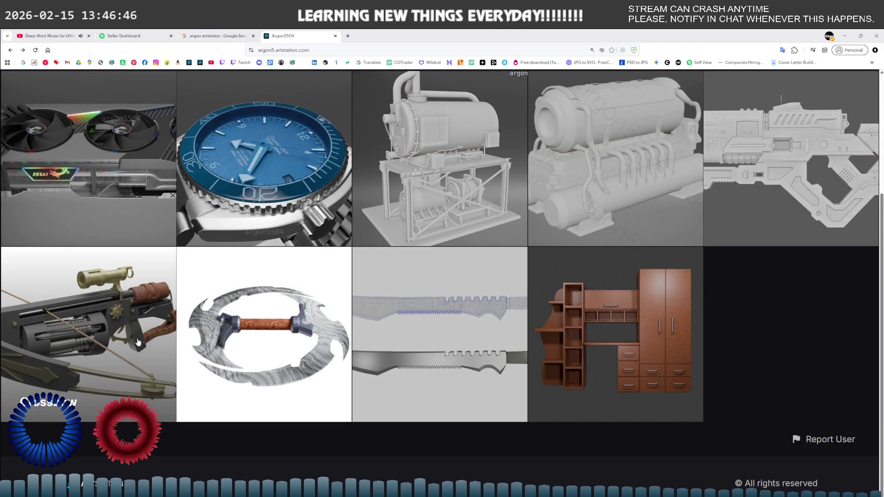
Step: View the Chakram weapon render, then open the GPU Modeling, Texturing and animation project instead
click(293, 326)
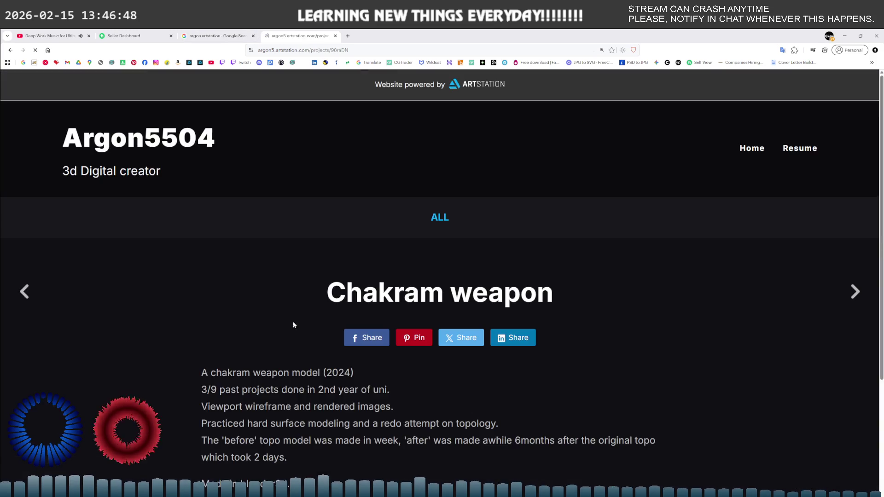
scroll(293, 326, down, 4)
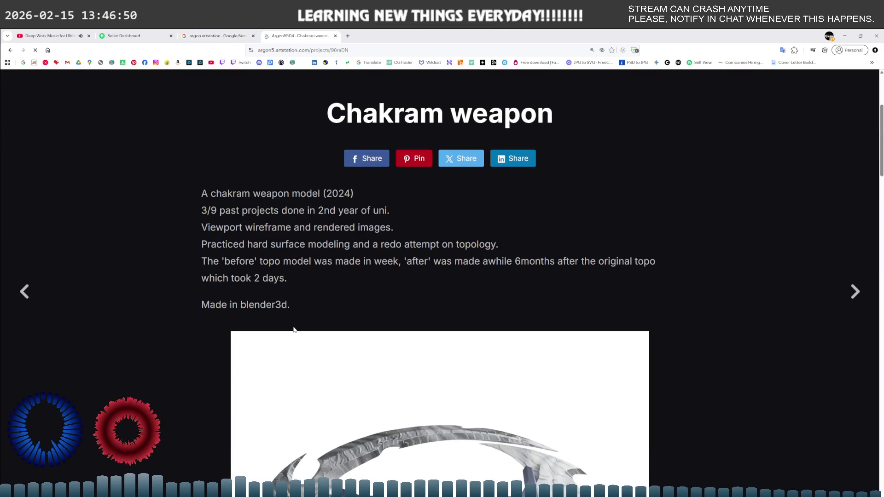
scroll(294, 330, down, 5)
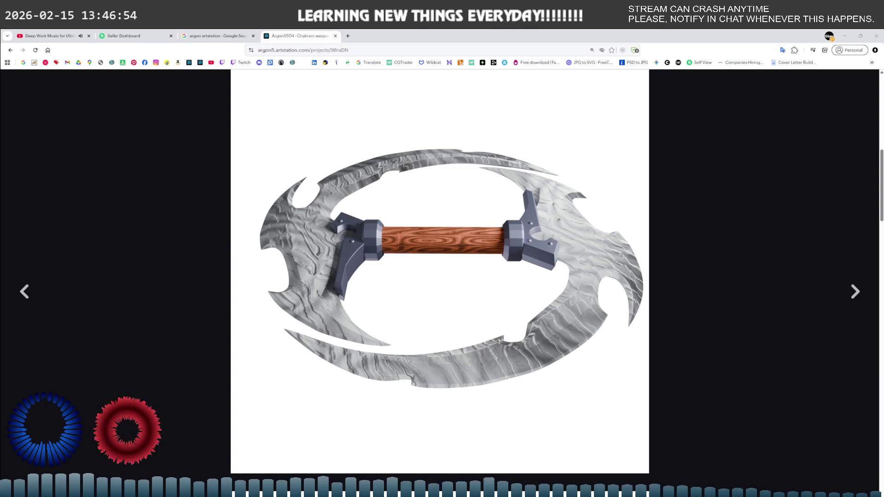
key(alt+Left)
click(119, 170)
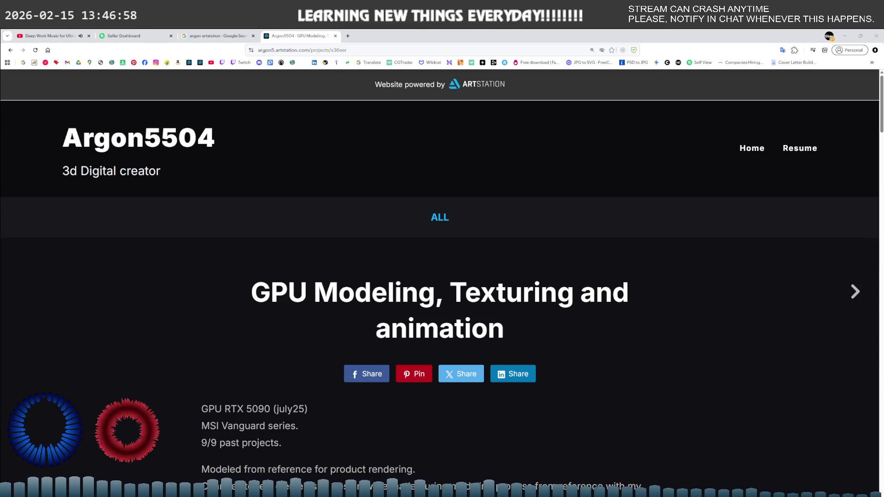